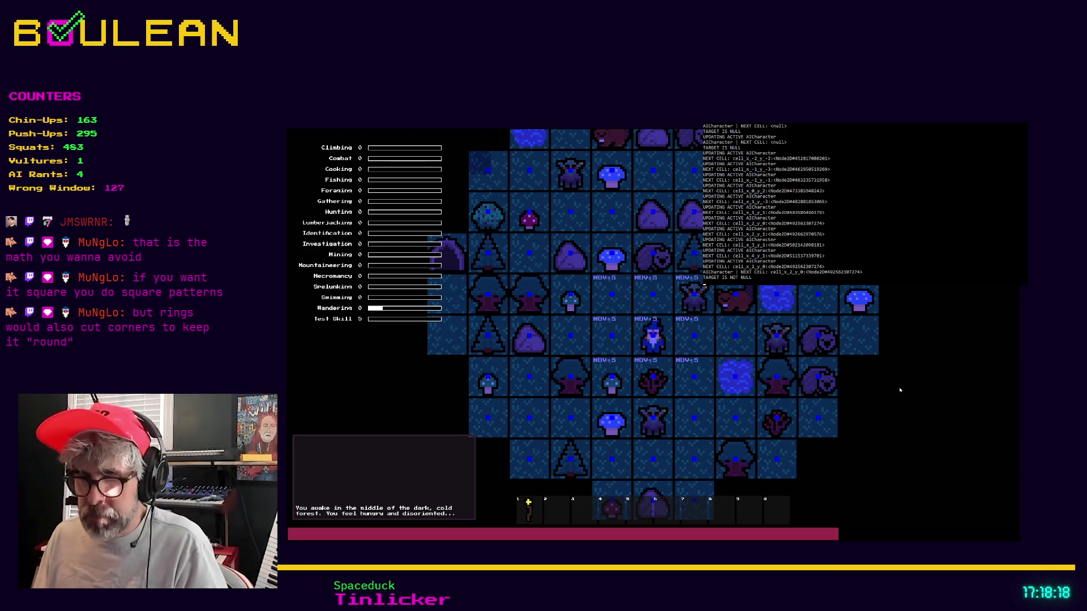
Turn on Show Cell IDs in the in-game debug menu, then move the player up one cell
{"action": "key", "text": "grave"}
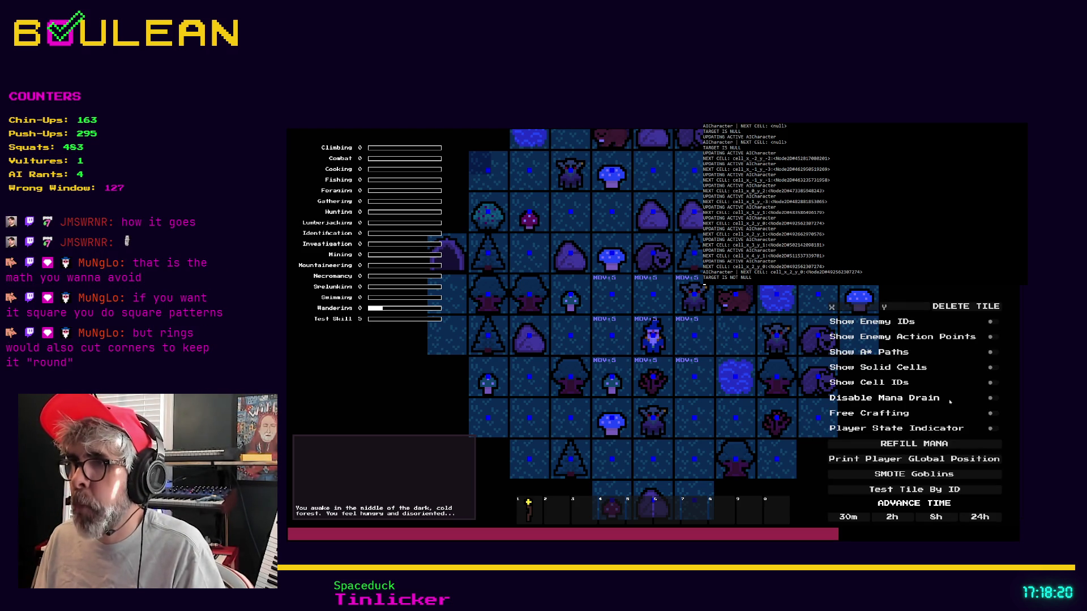
{"action": "left_click", "coordinate": [992, 383]}
{"action": "key", "text": "grave"}
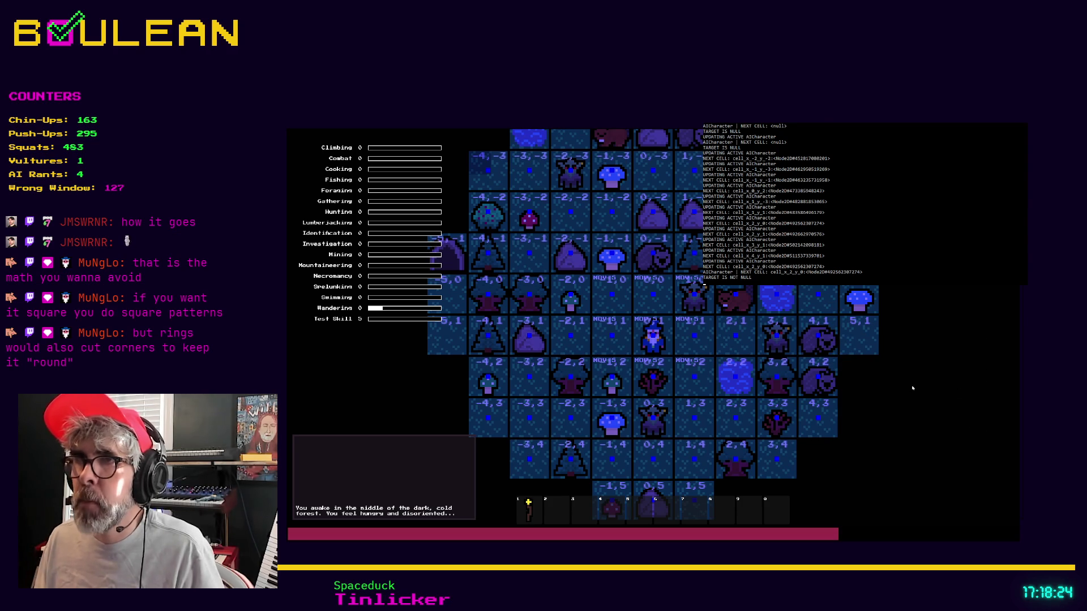
{"action": "key", "text": "w"}
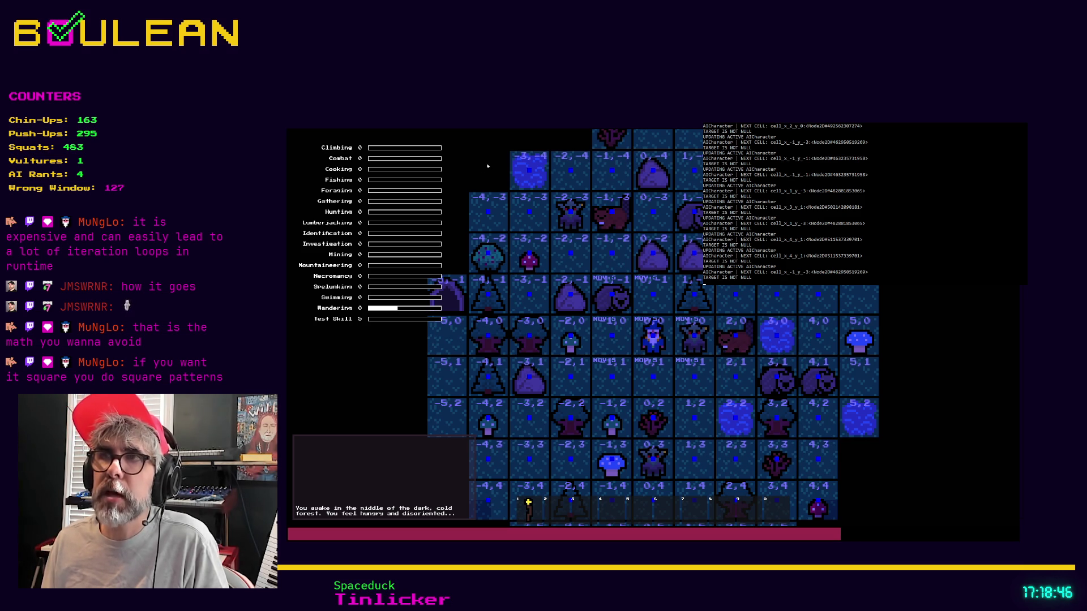
Walk the player up, left, down and right, eat the Staff from hotbar slot 1, then stop with F8
{"action": "key", "text": "w"}
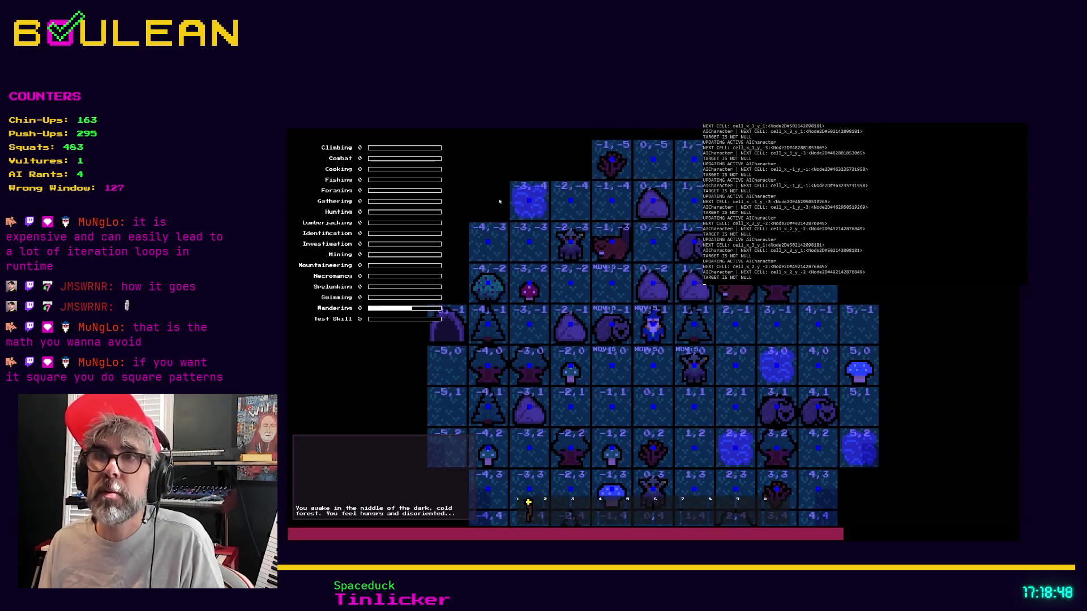
{"action": "key", "text": "a"}
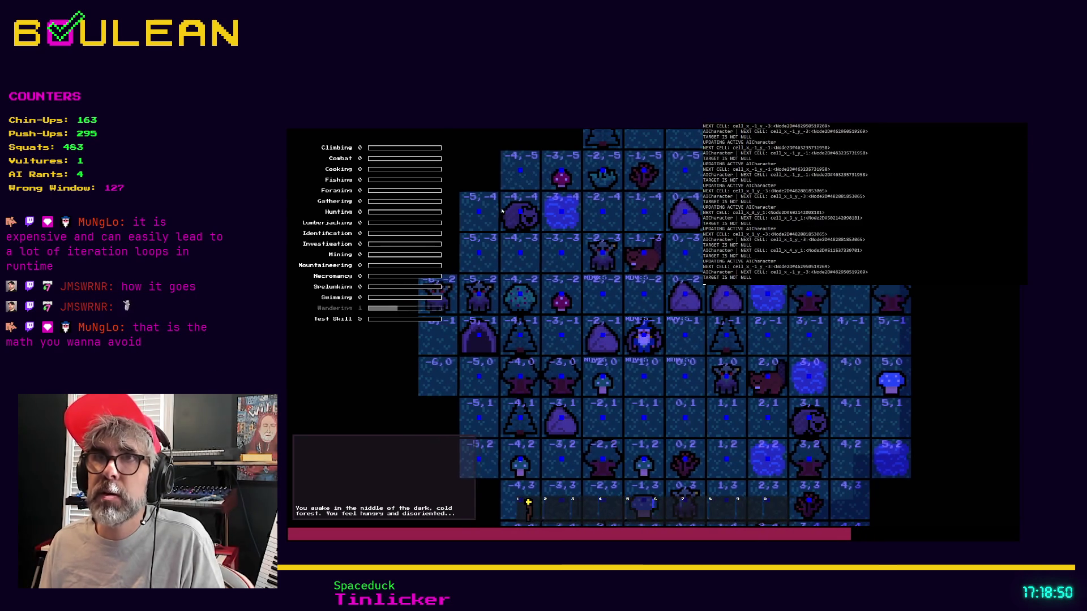
{"action": "key", "text": "s"}
{"action": "key", "text": "d"}
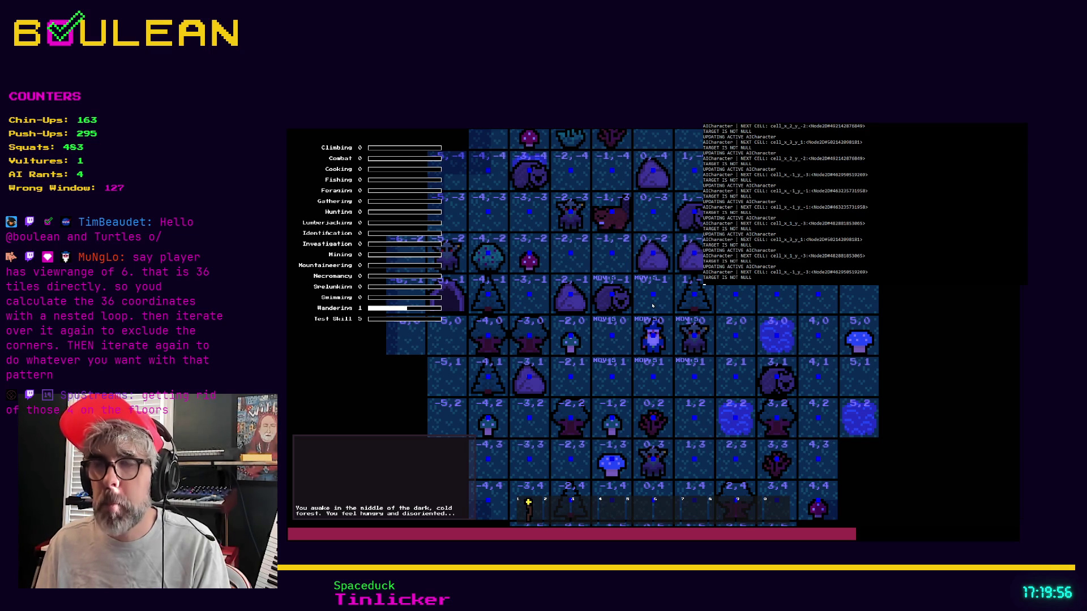
{"action": "key", "text": "1"}
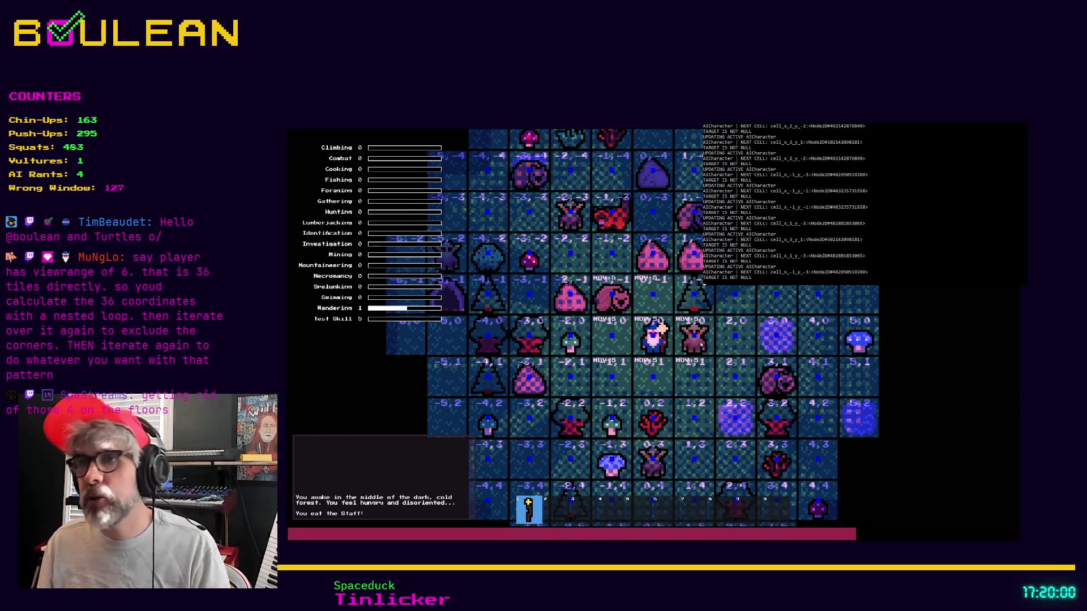
{"action": "key", "text": "F8"}
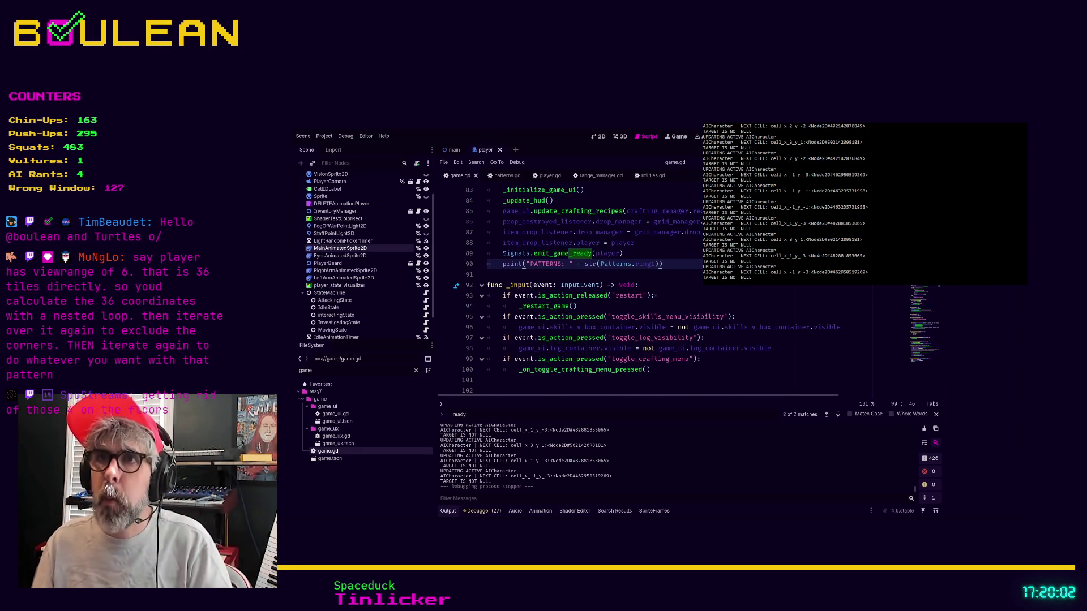
Review the square range pattern code in range_manager.gd, then switch to patterns.gd
{"action": "scroll", "coordinate": [680, 289], "scroll_direction": "up", "scroll_amount": 3}
{"action": "scroll", "coordinate": [679, 288], "scroll_direction": "up", "scroll_amount": 12}
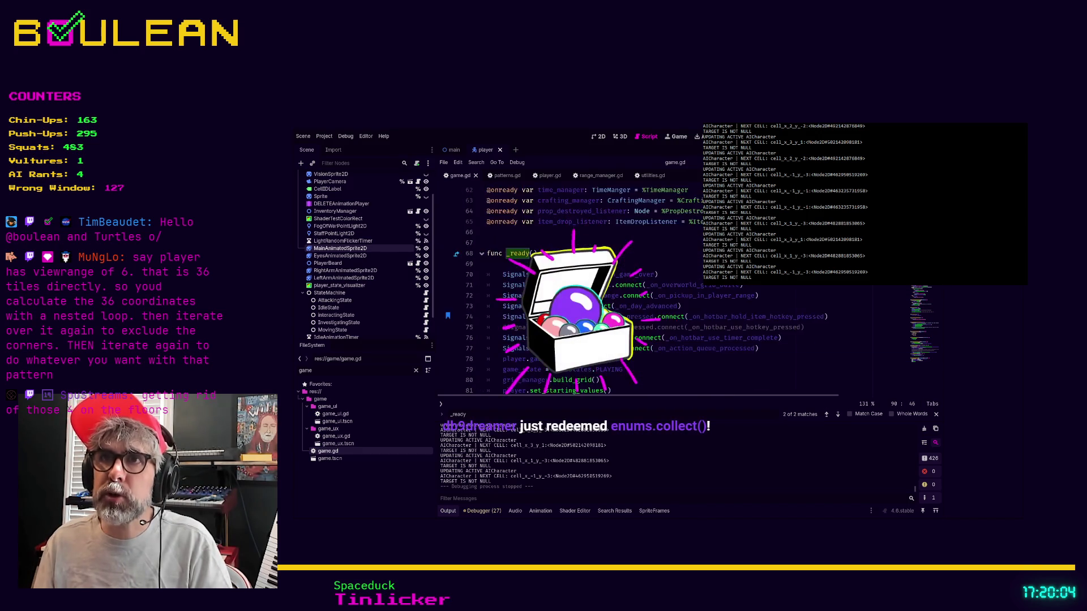
{"action": "left_click", "coordinate": [596, 175]}
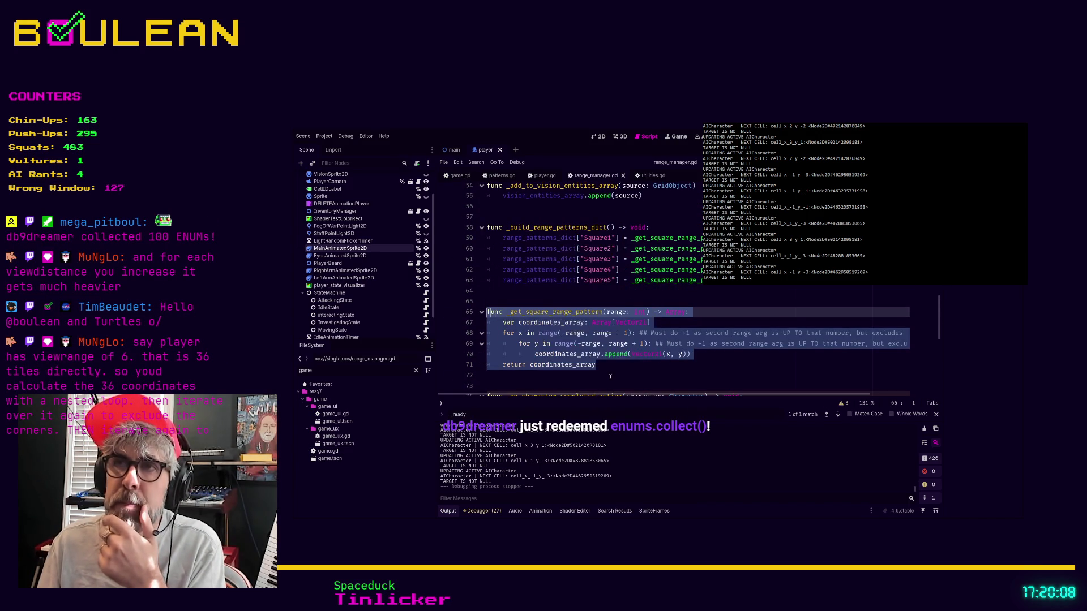
{"action": "left_click", "coordinate": [632, 367]}
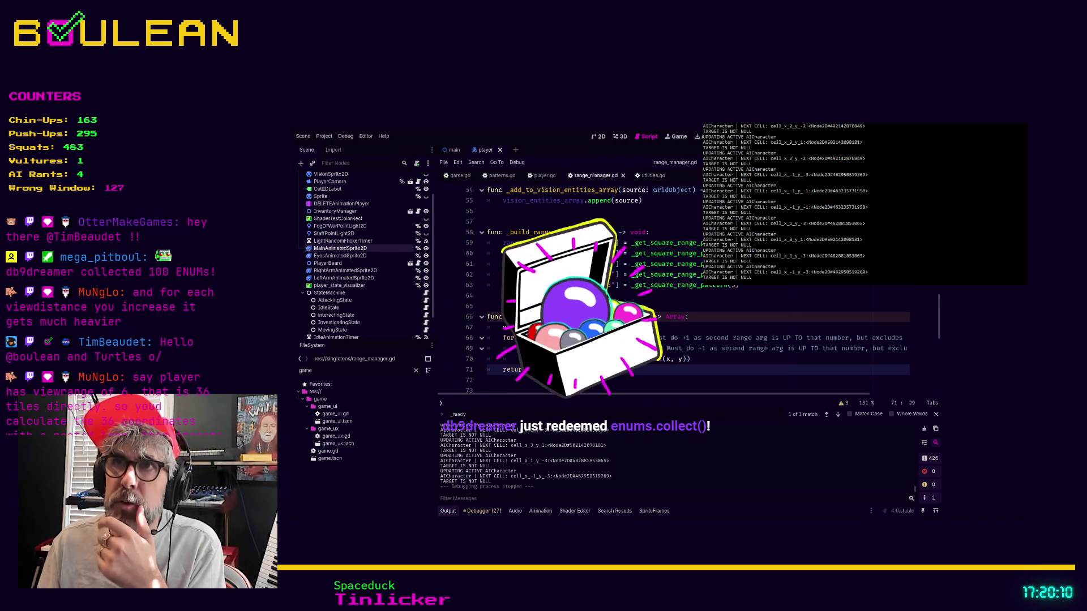
{"action": "left_click", "coordinate": [502, 175]}
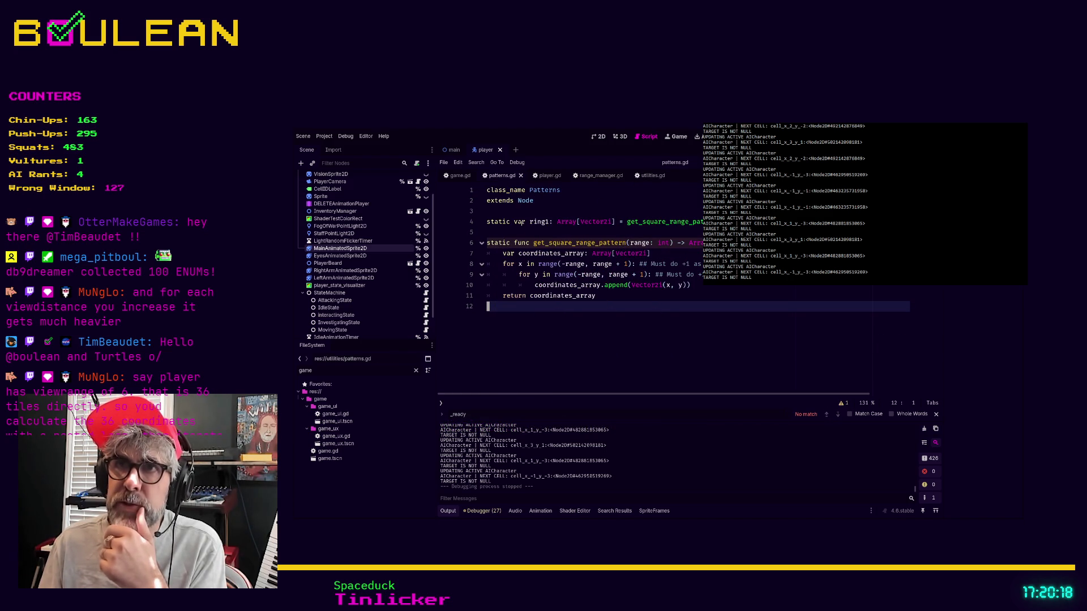
Switch back to the range_manager.gd script
{"action": "left_click", "coordinate": [592, 177]}
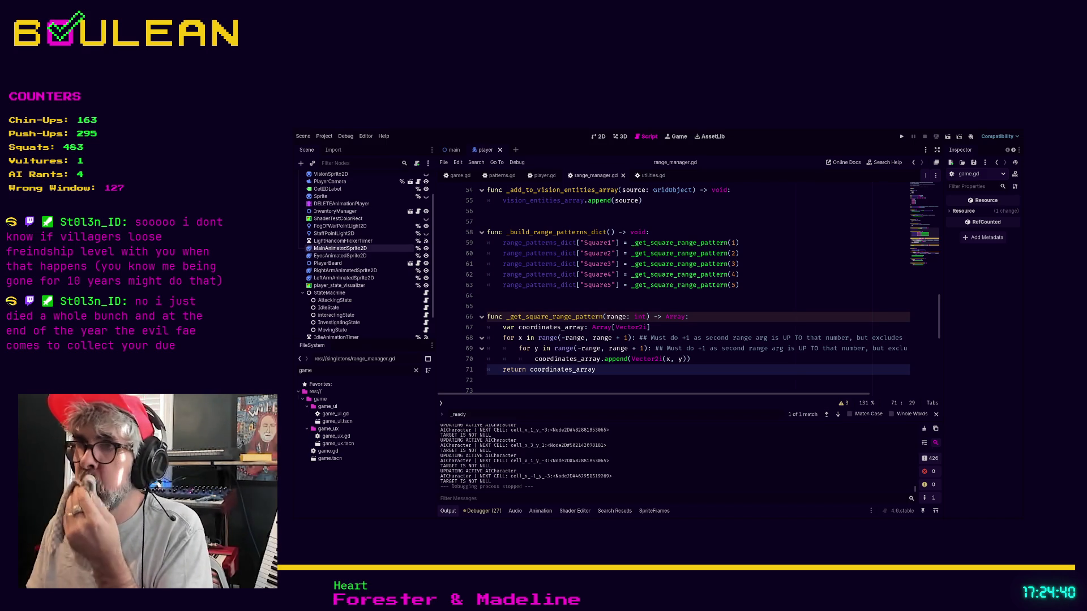
Comment out the RangePatterns enum in range_manager.gd, paste it above ring1 in patterns.gd, and save
{"action": "left_click", "coordinate": [924, 215]}
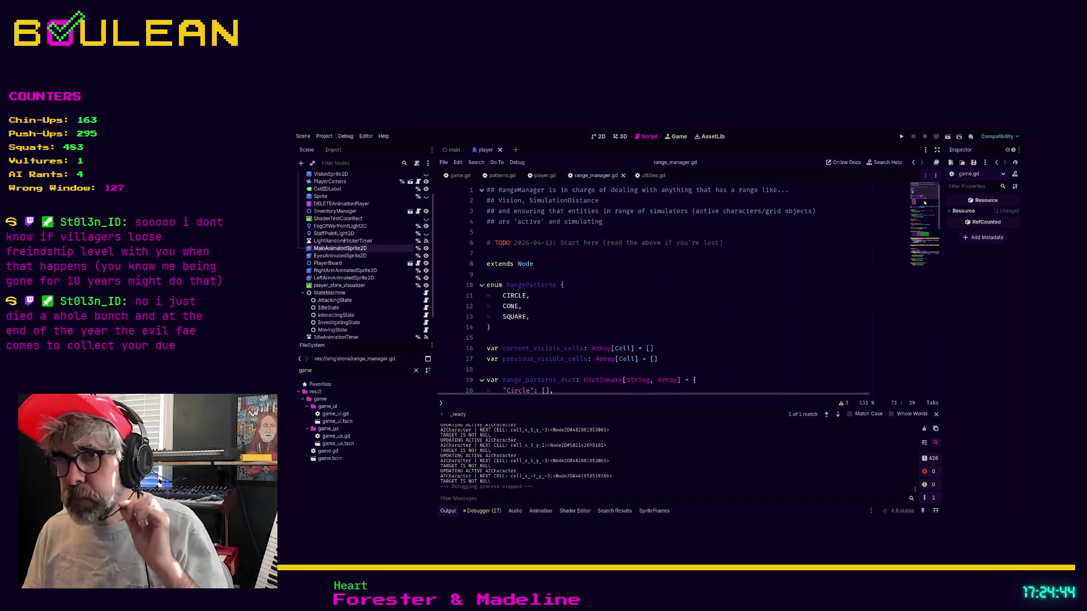
{"action": "left_click_drag", "start_coordinate": [508, 329], "coordinate": [467, 290]}
{"action": "key", "text": "ctrl+k"}
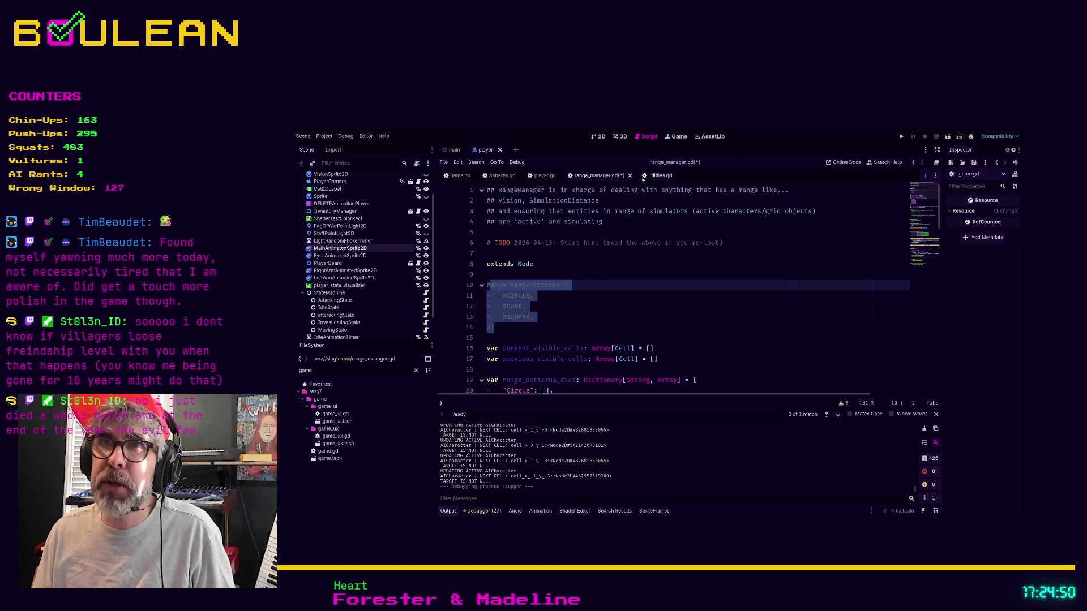
{"action": "left_click", "coordinate": [501, 175]}
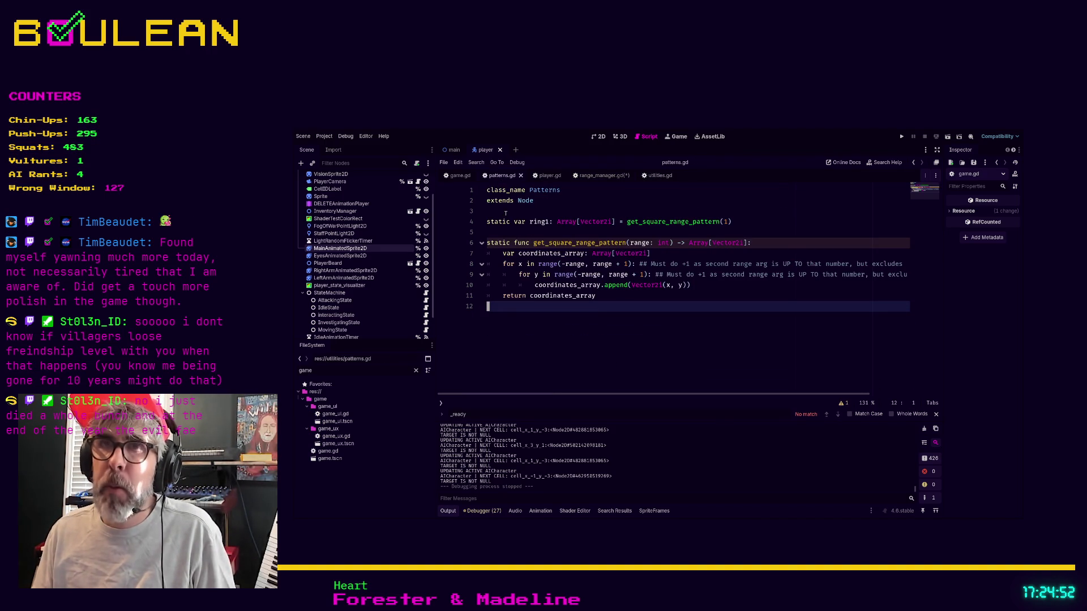
{"action": "left_click", "coordinate": [507, 232]}
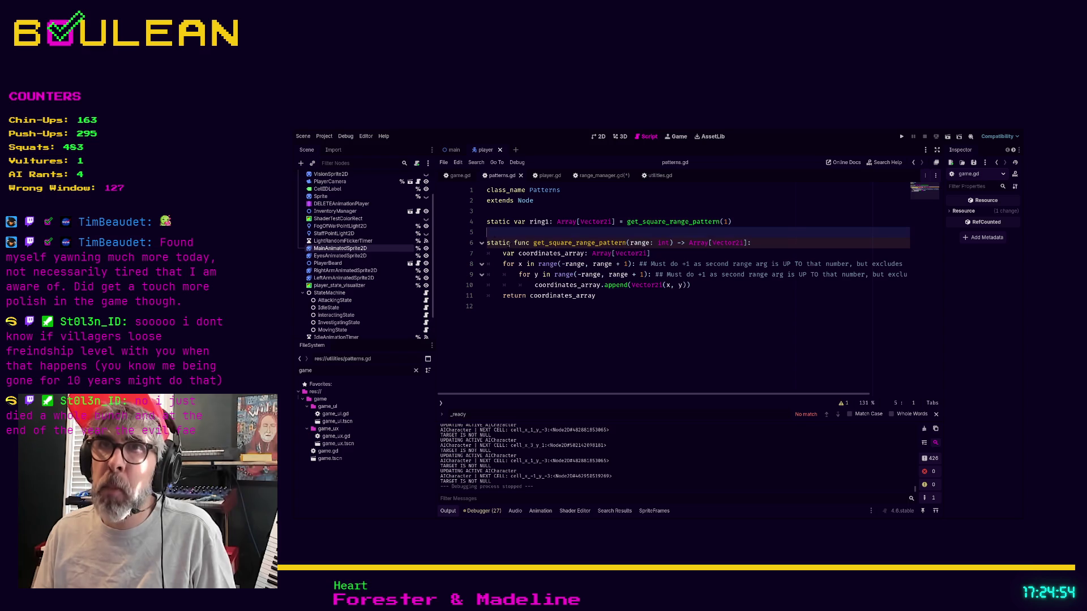
{"action": "key", "text": "ctrl+v"}
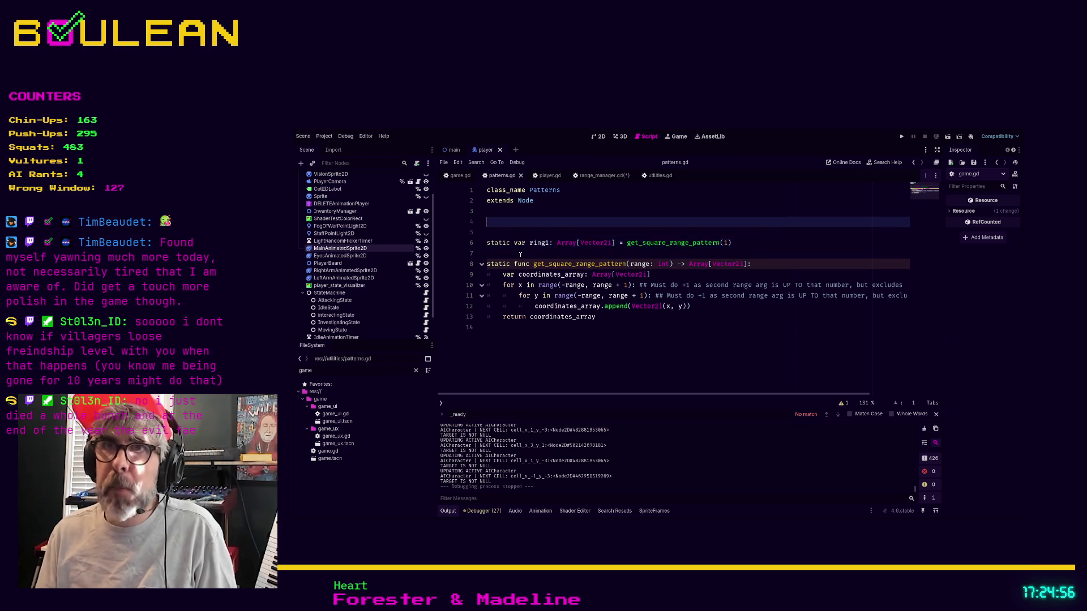
{"action": "key", "text": "ctrl+s"}
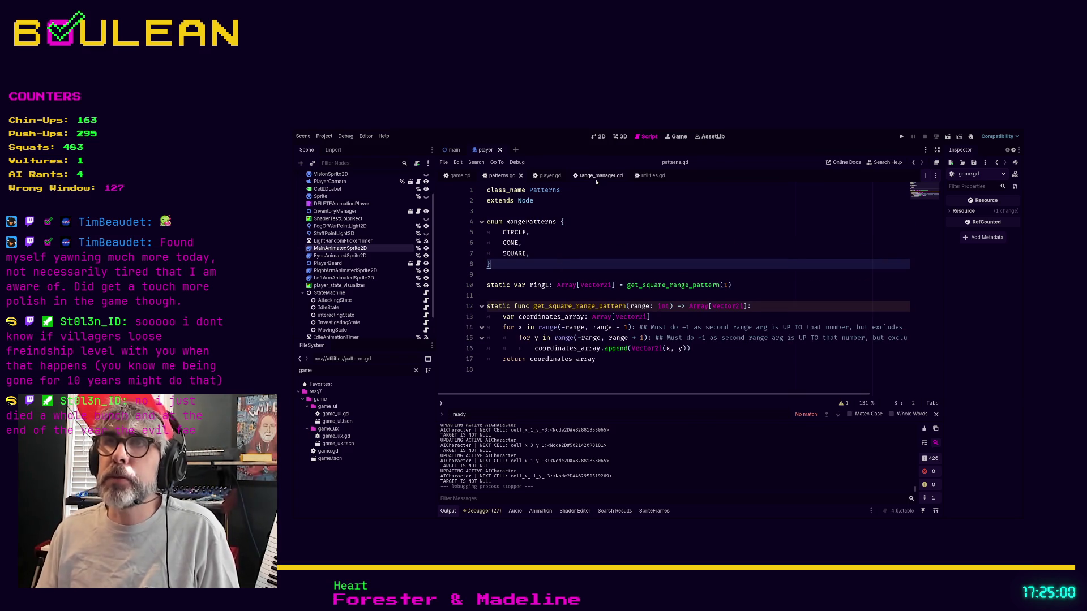
{"action": "left_click", "coordinate": [598, 176]}
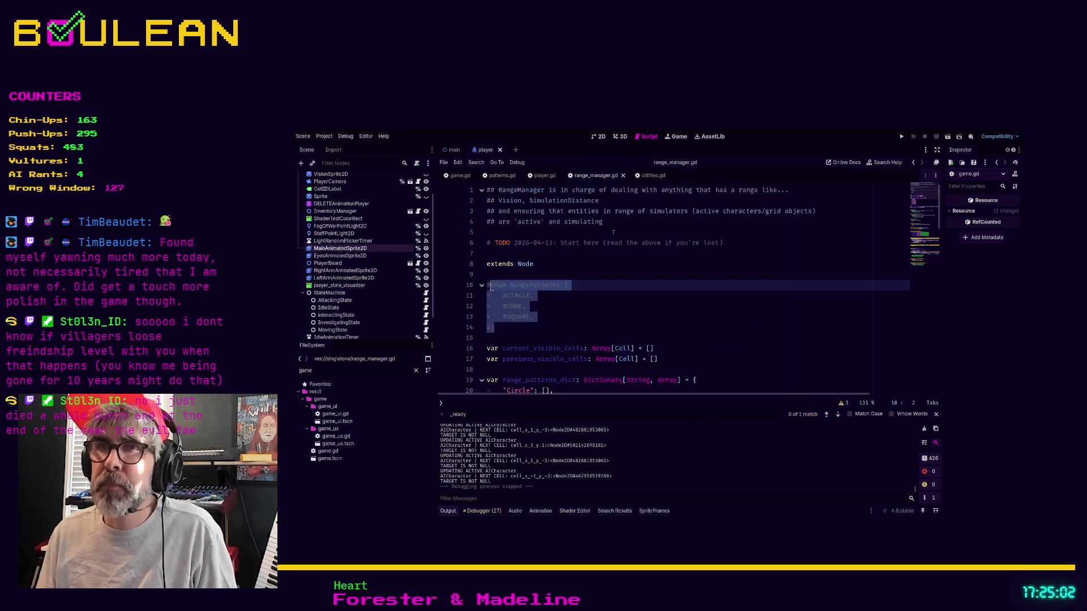
Change the five Square1–Square5 calls from _get_square_range_pattern to Patterns.get_square_range_pattern
{"action": "key", "text": "ctrl+f"}
{"action": "type", "text": "get_s"}
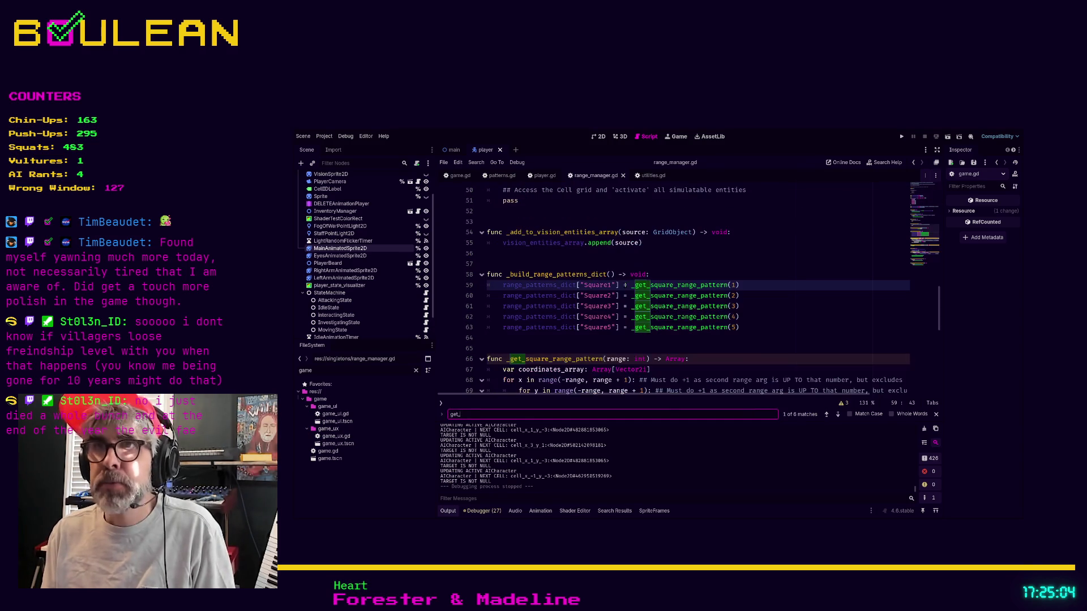
{"action": "left_click", "coordinate": [635, 285]}
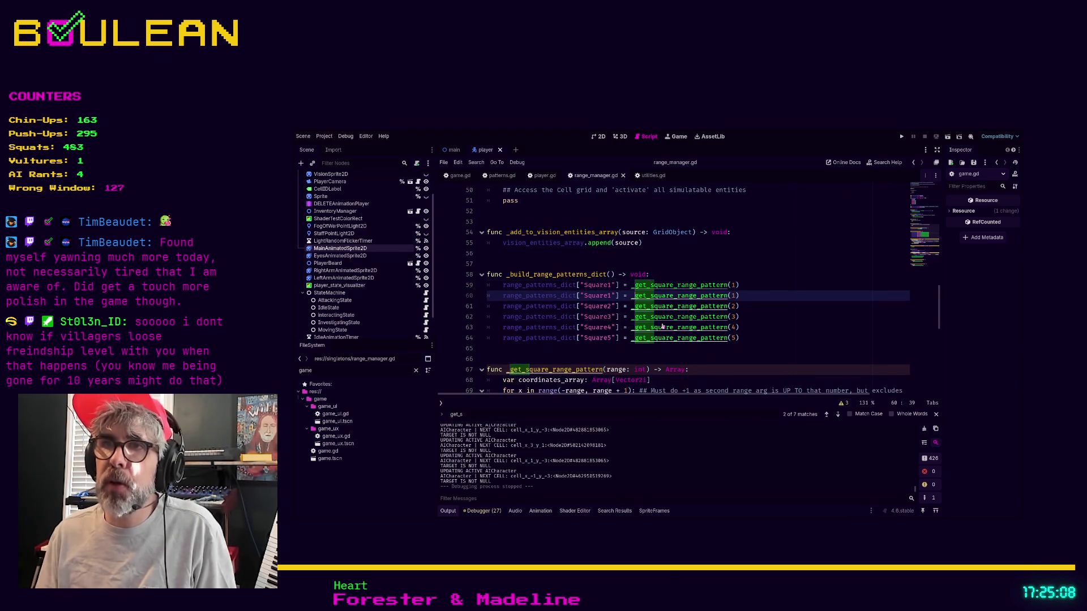
{"action": "key", "text": "shift+alt+Down"}
{"action": "key", "text": "shift+alt+Down"}
{"action": "key", "text": "shift+alt+Down"}
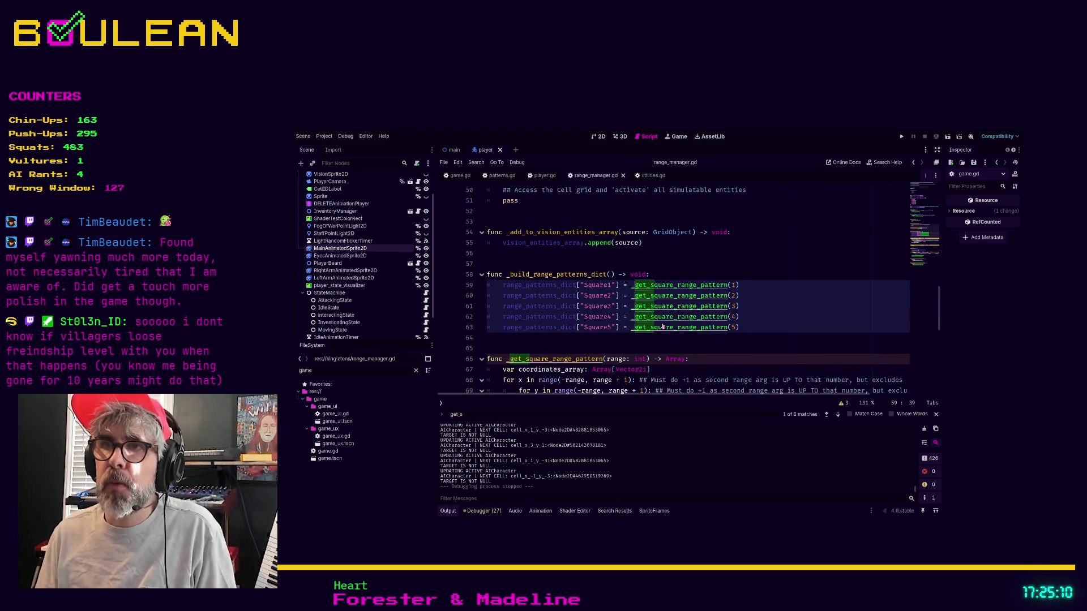
{"action": "key", "text": "BackSpace"}
{"action": "type", "text": "Patterns"}
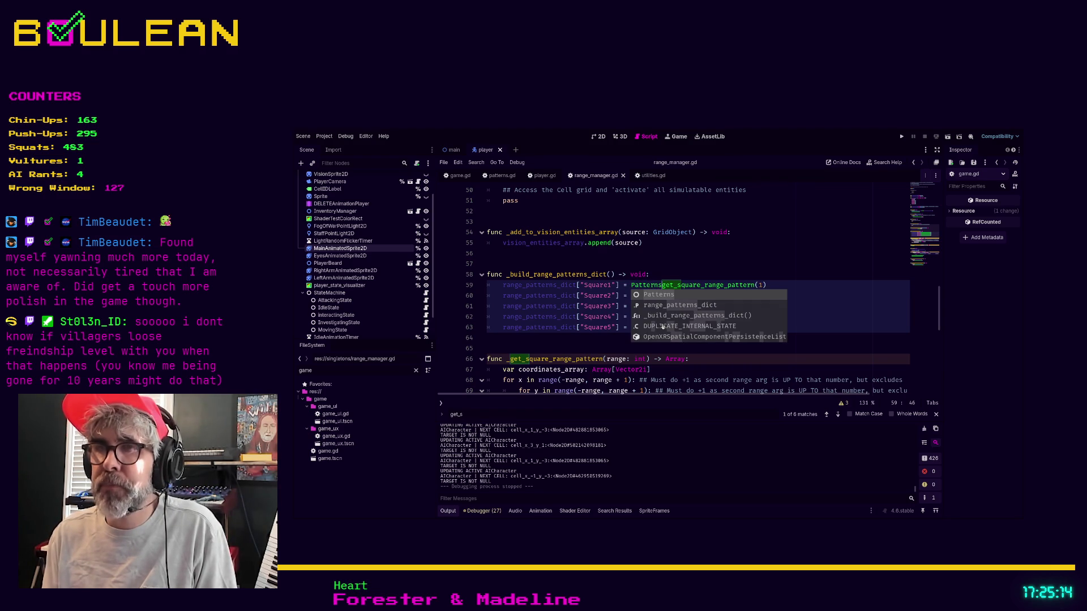
{"action": "type", "text": "."}
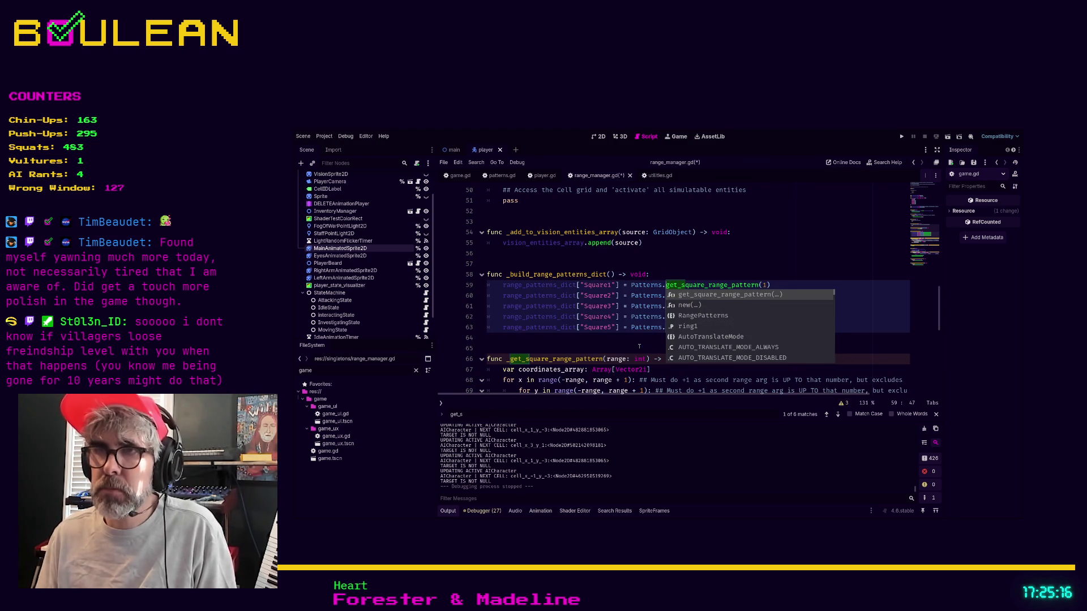
{"action": "left_click", "coordinate": [640, 344]}
{"action": "scroll", "coordinate": [687, 330], "scroll_direction": "down", "scroll_amount": 6}
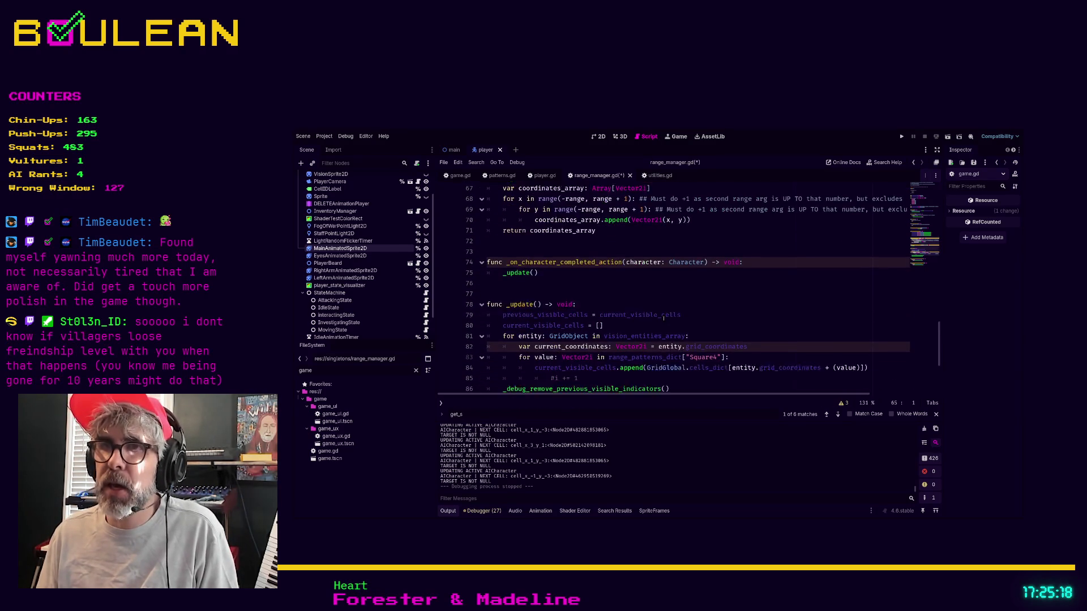
{"action": "scroll", "coordinate": [663, 320], "scroll_direction": "down", "scroll_amount": 3}
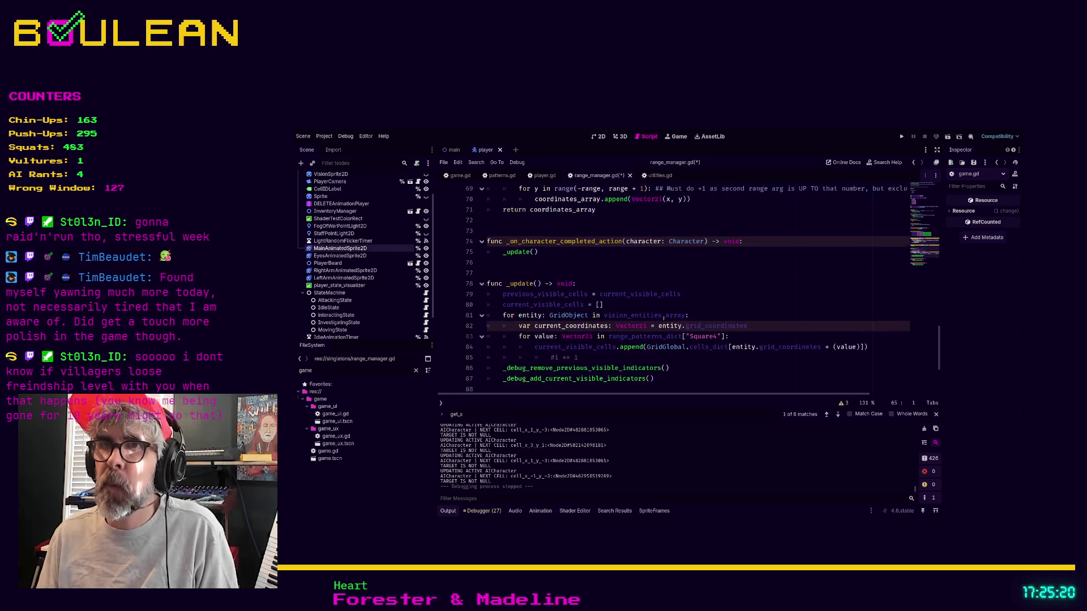
{"action": "scroll", "coordinate": [663, 318], "scroll_direction": "down", "scroll_amount": 1}
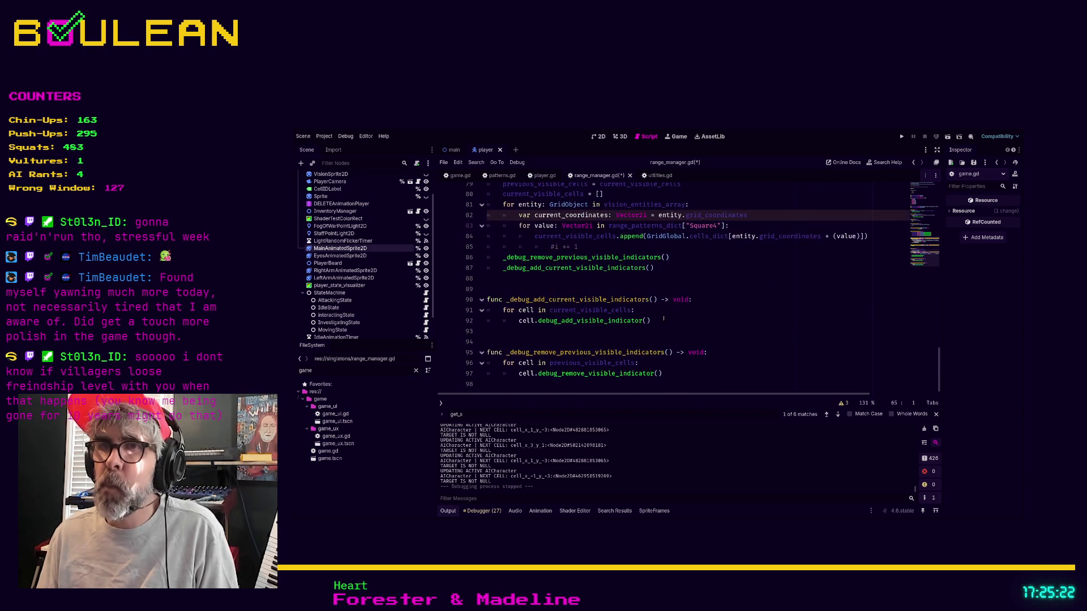
{"action": "scroll", "coordinate": [663, 320], "scroll_direction": "up", "scroll_amount": 6}
{"action": "scroll", "coordinate": [663, 320], "scroll_direction": "up", "scroll_amount": 1}
Delete the old _get_square_range_pattern function (lines 66–71) and save range_manager.gd
{"action": "left_click_drag", "start_coordinate": [597, 327], "coordinate": [455, 276]}
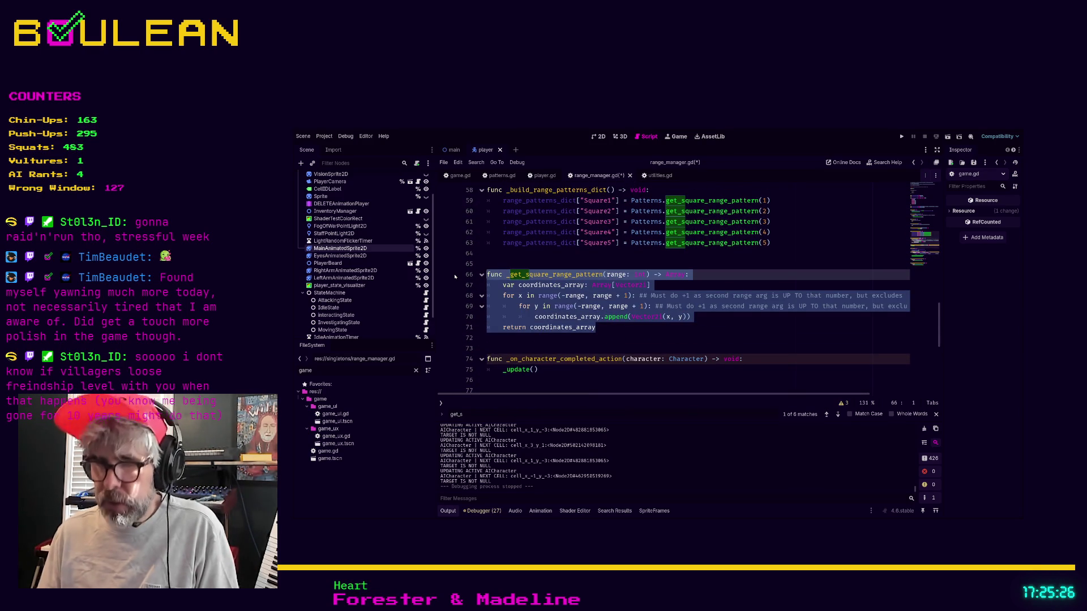
{"action": "key", "text": "ctrl+k"}
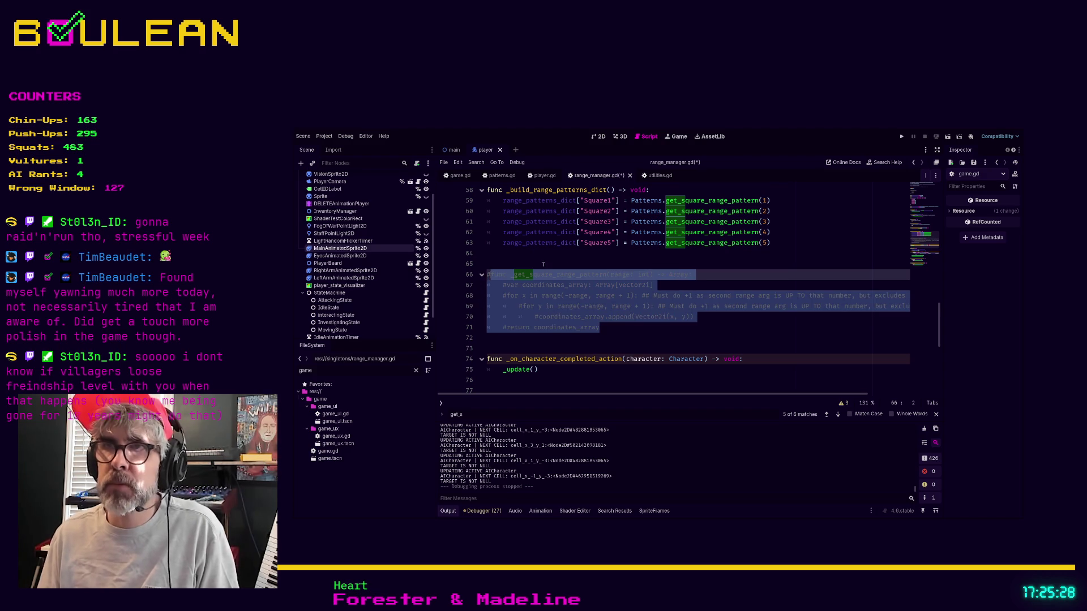
{"action": "key", "text": "BackSpace"}
{"action": "key", "text": "BackSpace"}
{"action": "key", "text": "BackSpace"}
{"action": "scroll", "coordinate": [626, 294], "scroll_direction": "up", "scroll_amount": 4}
{"action": "key", "text": "ctrl+s"}
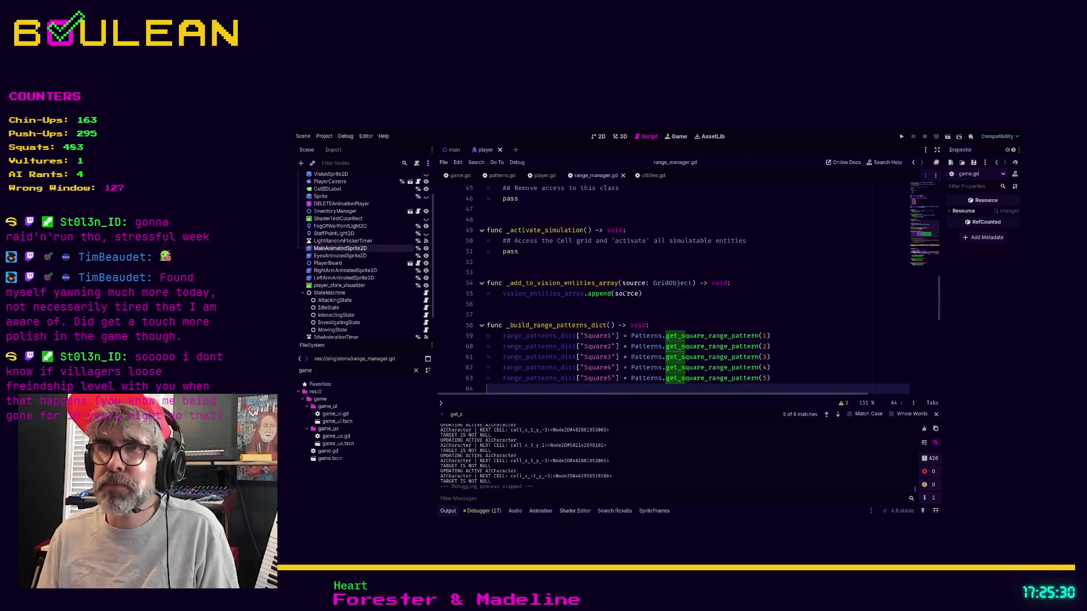
{"action": "scroll", "coordinate": [626, 294], "scroll_direction": "up", "scroll_amount": 5}
{"action": "left_click_drag", "start_coordinate": [651, 348], "coordinate": [665, 337]}
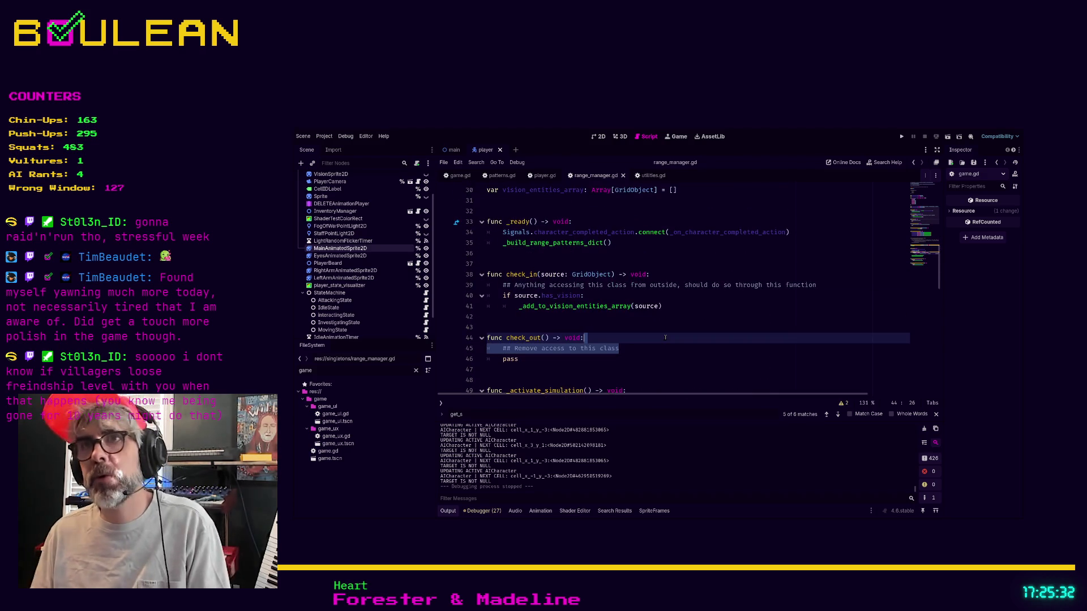
{"action": "scroll", "coordinate": [662, 336], "scroll_direction": "up", "scroll_amount": 5}
{"action": "scroll", "coordinate": [634, 330], "scroll_direction": "up", "scroll_amount": 2}
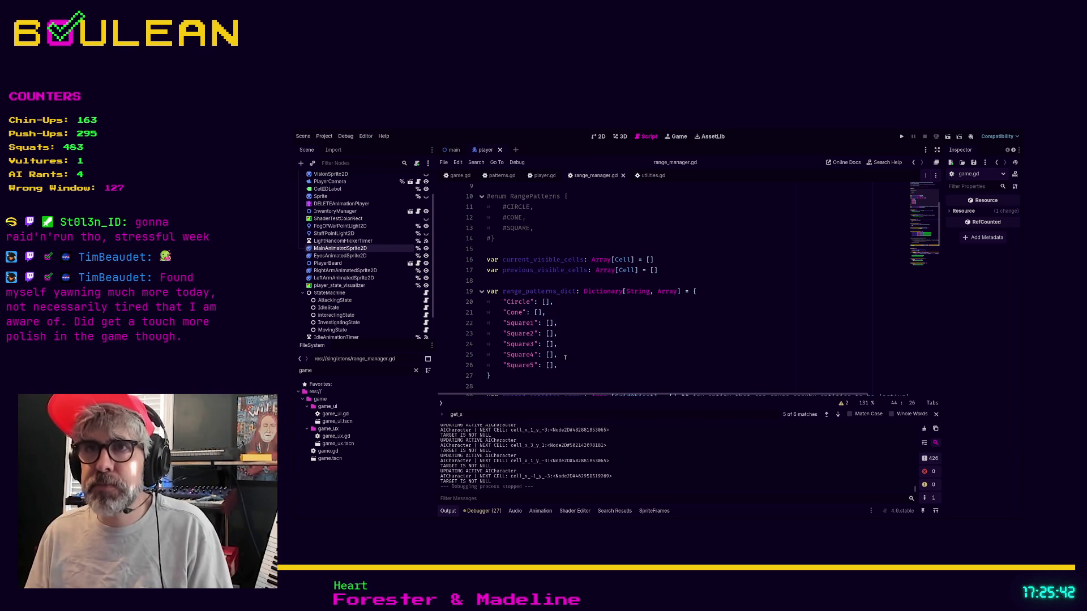
Run the project with F5 to test the refactor
{"action": "scroll", "coordinate": [588, 348], "scroll_direction": "down", "scroll_amount": 1}
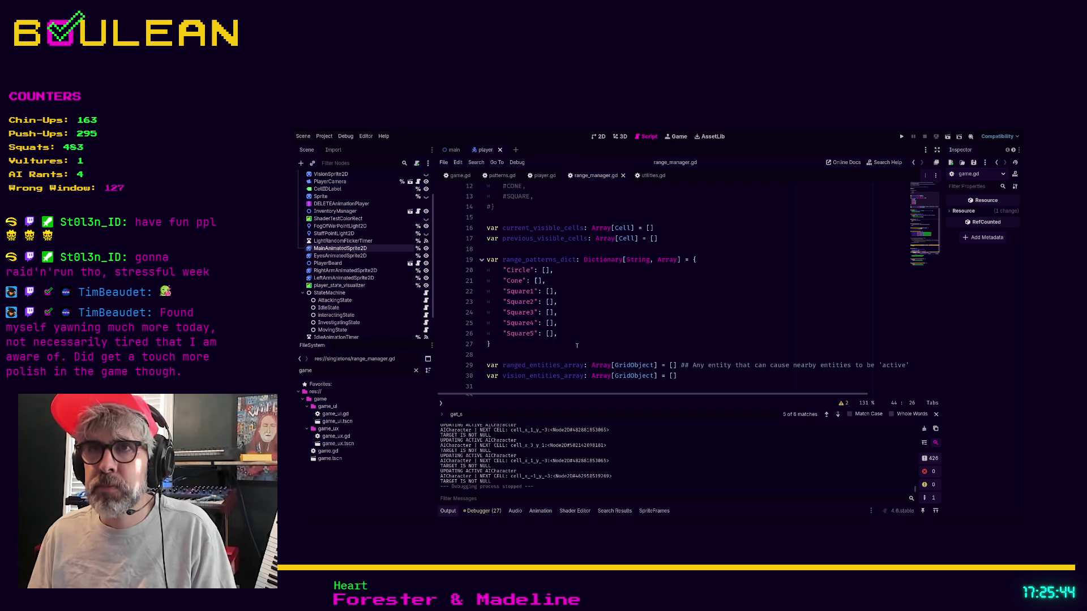
{"action": "left_click", "coordinate": [518, 343]}
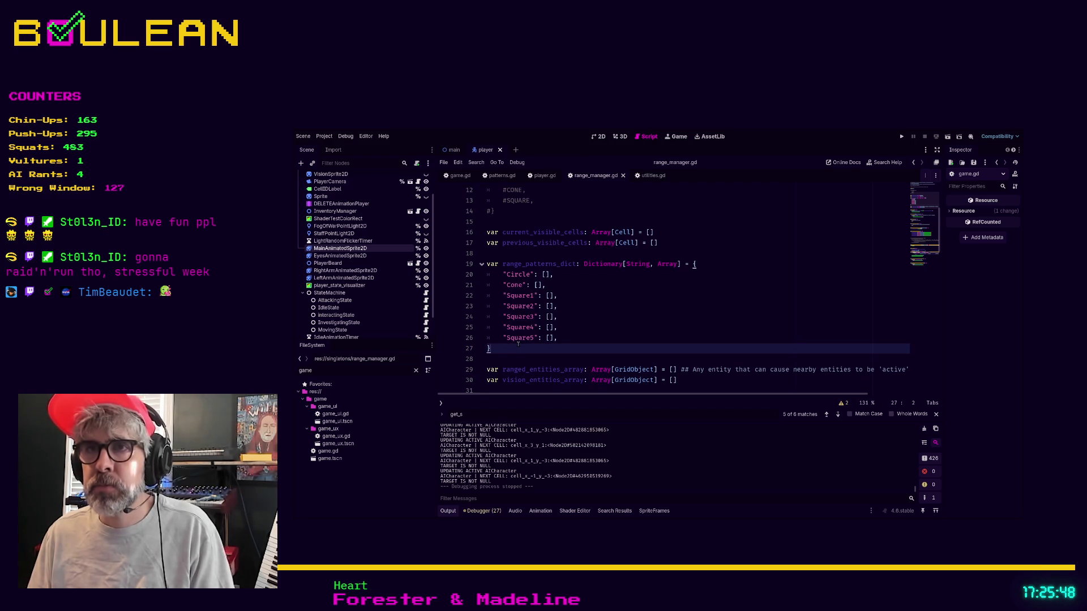
{"action": "key", "text": "F5"}
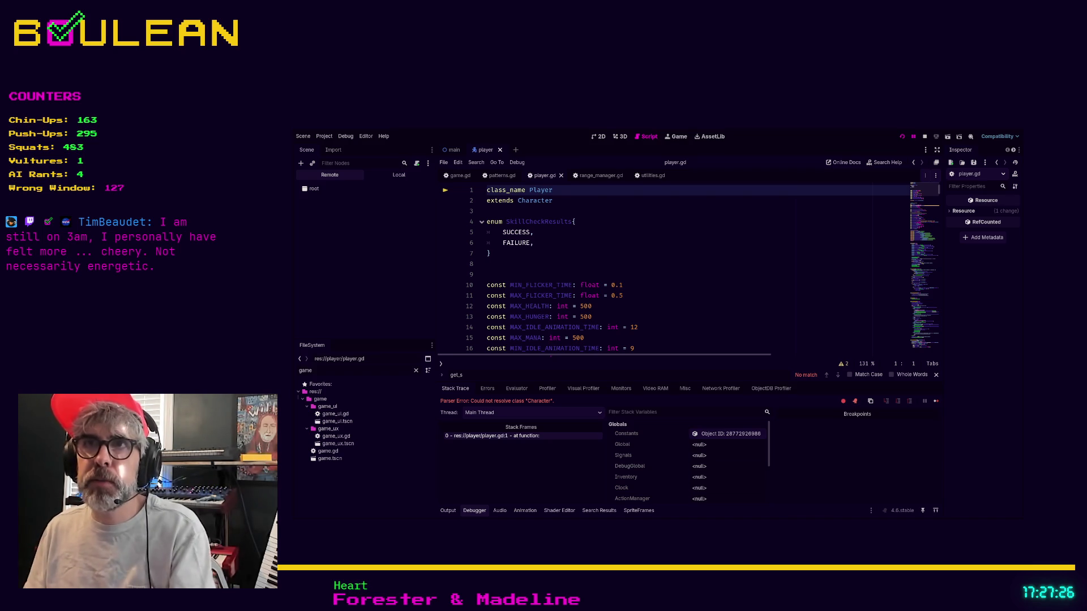
Inspect player.gd's extends Character error line and stop the running game
{"action": "scroll", "coordinate": [660, 283], "scroll_direction": "down", "scroll_amount": 3}
{"action": "left_click", "coordinate": [662, 316]}
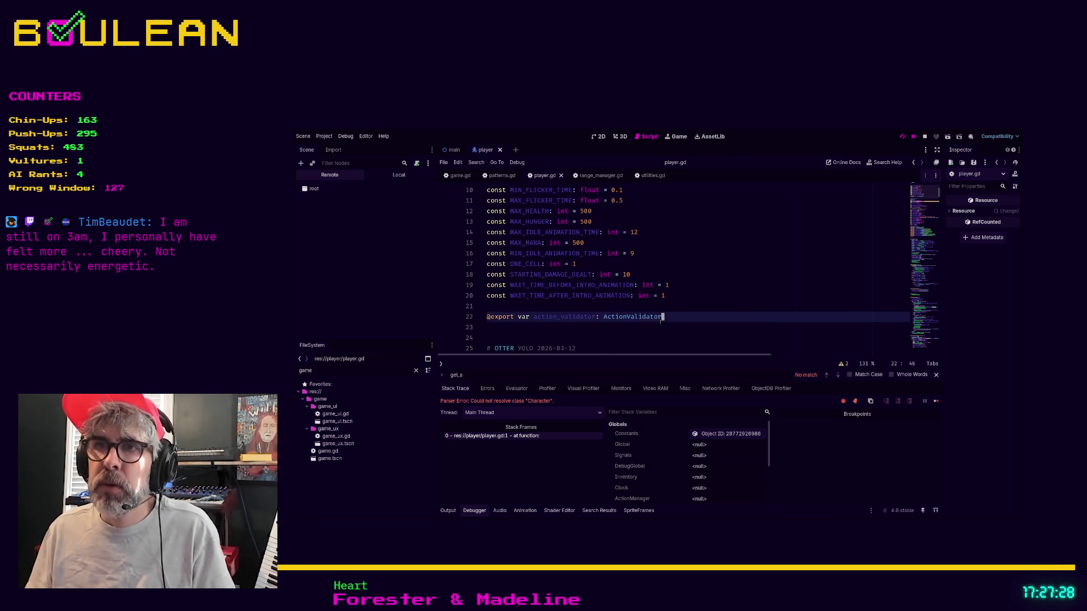
{"action": "scroll", "coordinate": [720, 208], "scroll_direction": "down", "scroll_amount": 5}
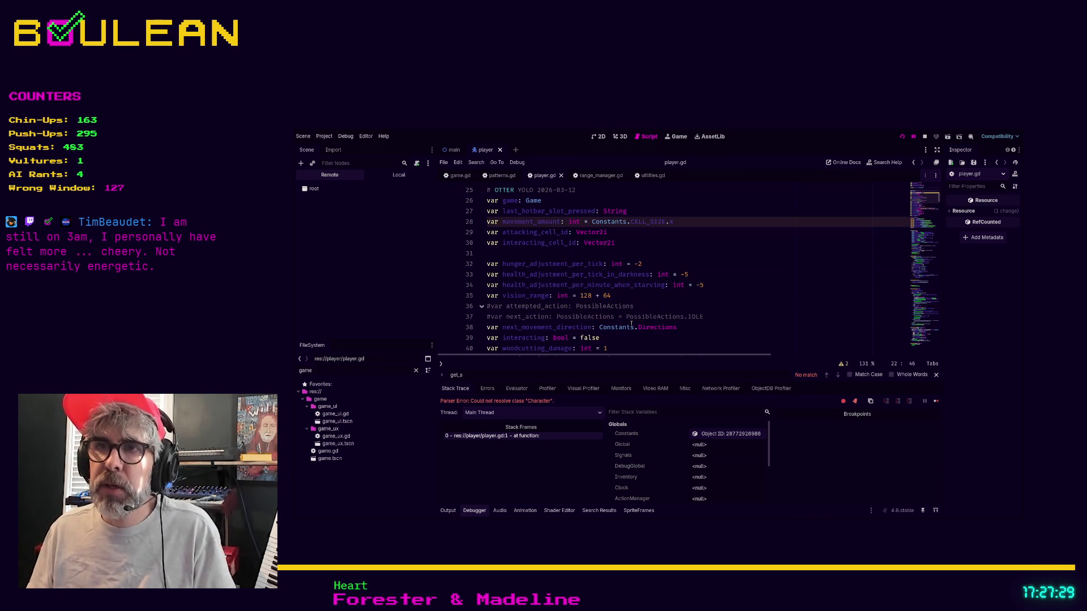
{"action": "left_click", "coordinate": [926, 139]}
{"action": "scroll", "coordinate": [730, 254], "scroll_direction": "up", "scroll_amount": 3}
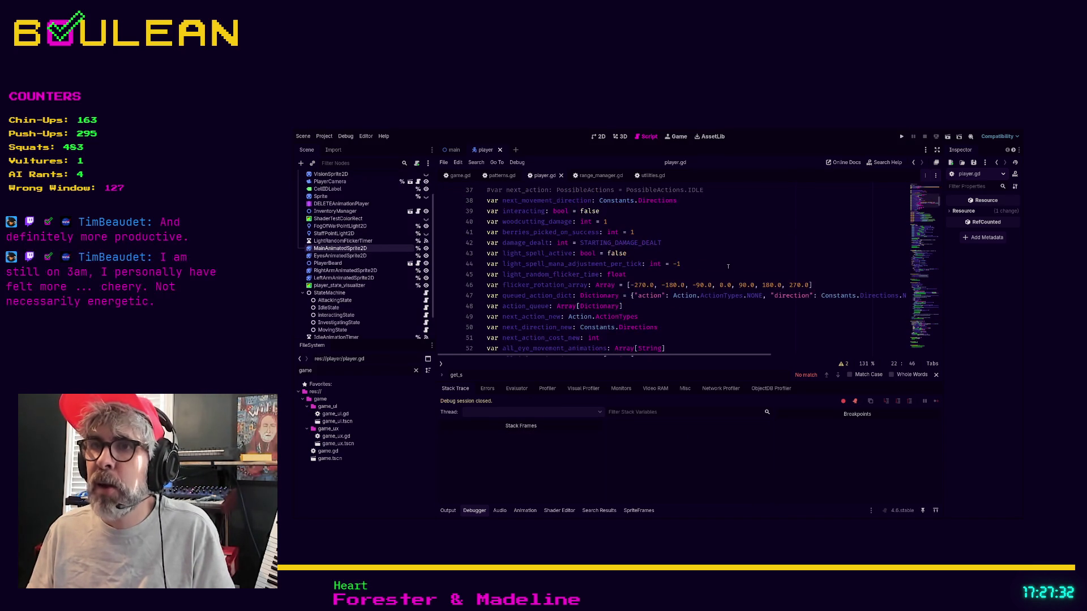
{"action": "scroll", "coordinate": [705, 254], "scroll_direction": "down", "scroll_amount": 2}
{"action": "scroll", "coordinate": [705, 253], "scroll_direction": "up", "scroll_amount": 7}
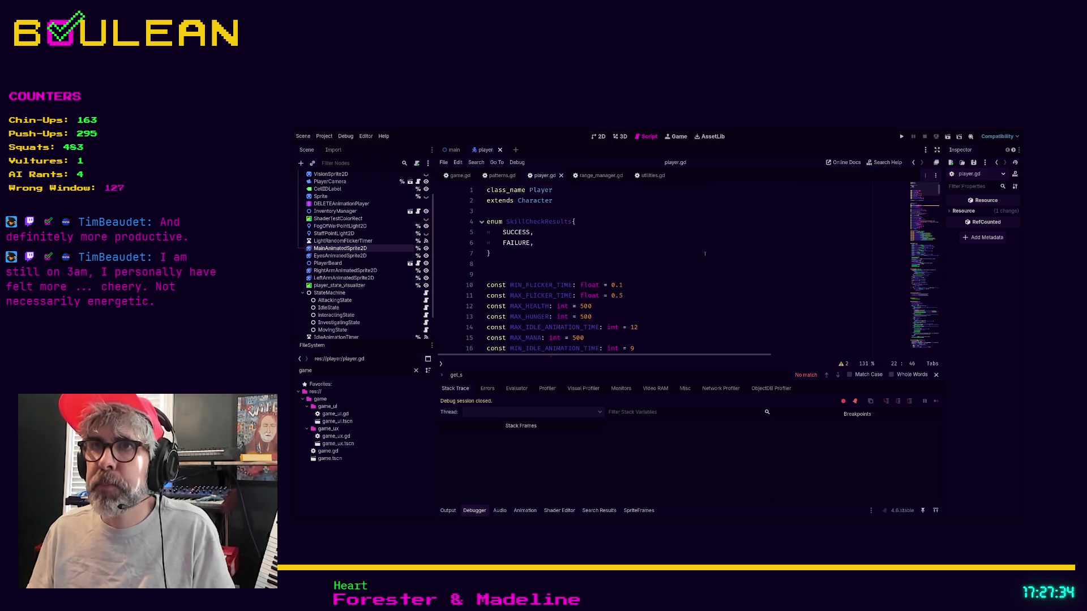
Open character.gd at line 27 and try replacing RangeManager.RangePatterns, then undo and save
{"action": "left_click", "coordinate": [536, 201], "text": "ctrl"}
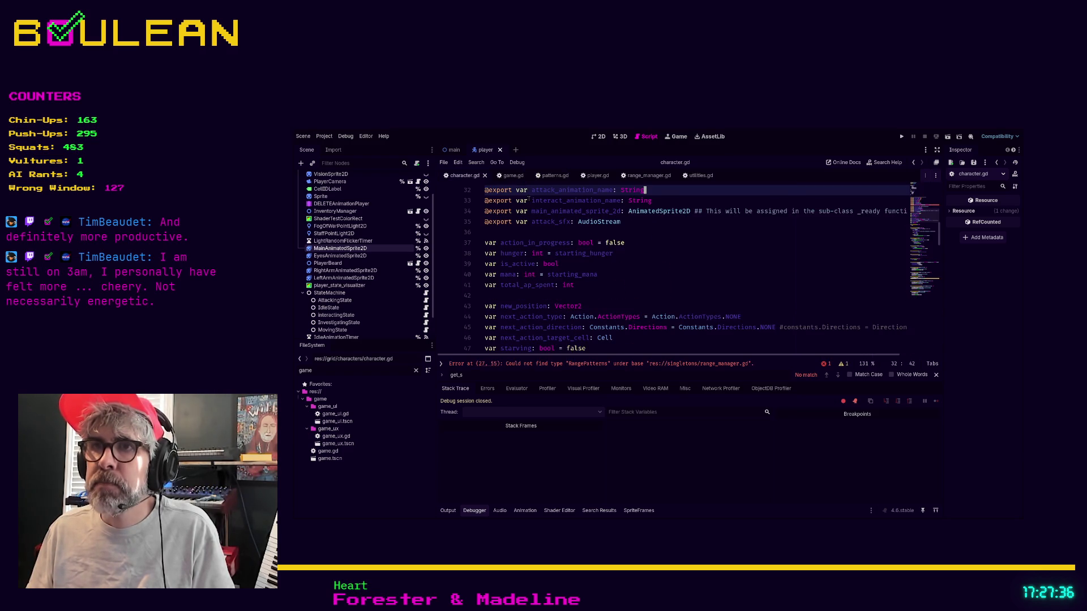
{"action": "left_click", "coordinate": [615, 364]}
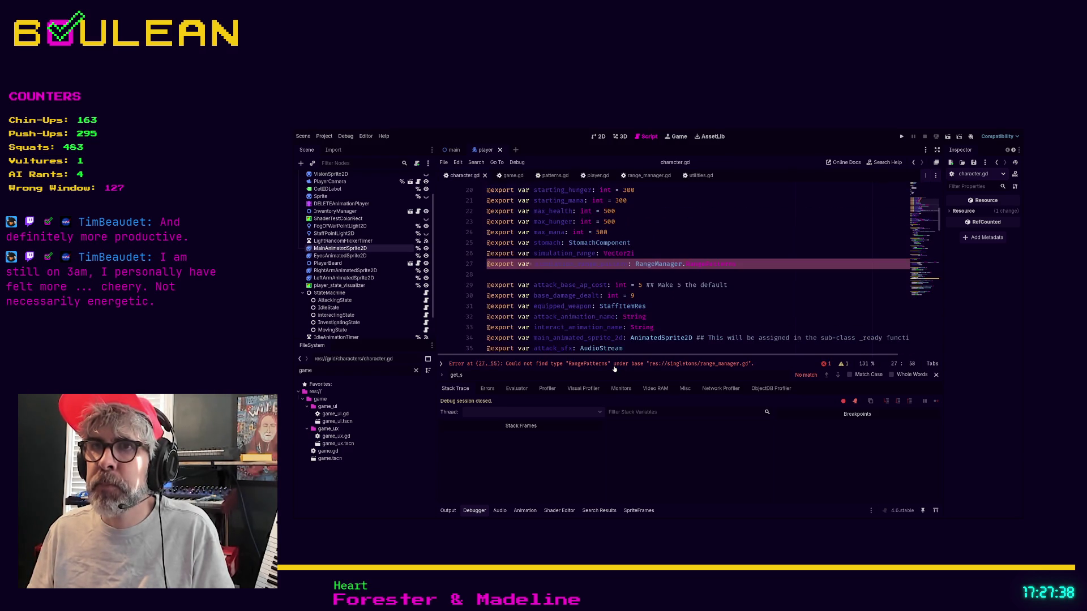
{"action": "left_click", "coordinate": [753, 264]}
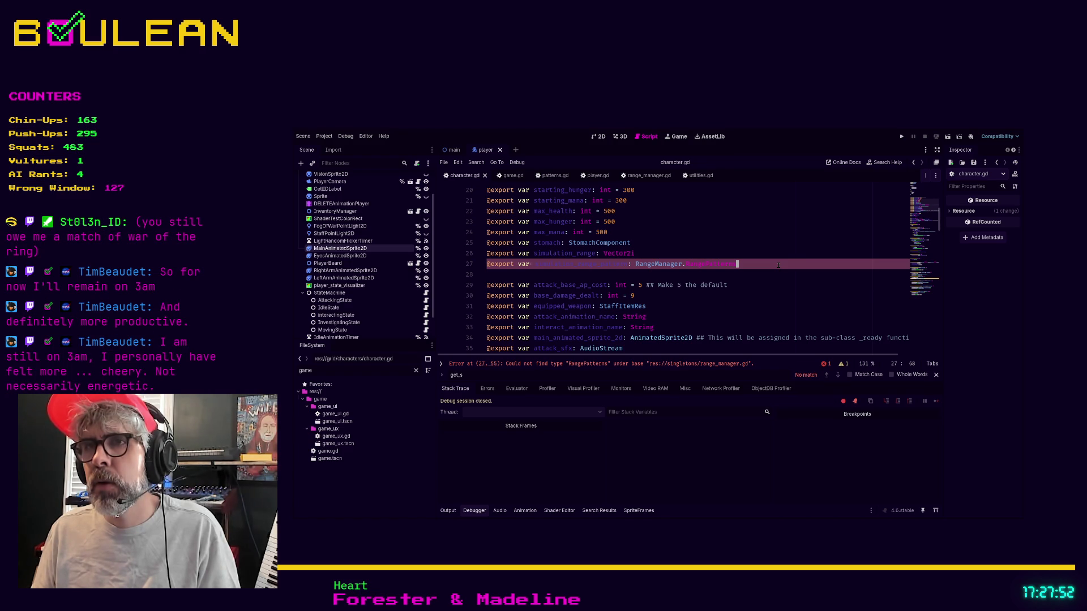
{"action": "double_click", "coordinate": [647, 265]}
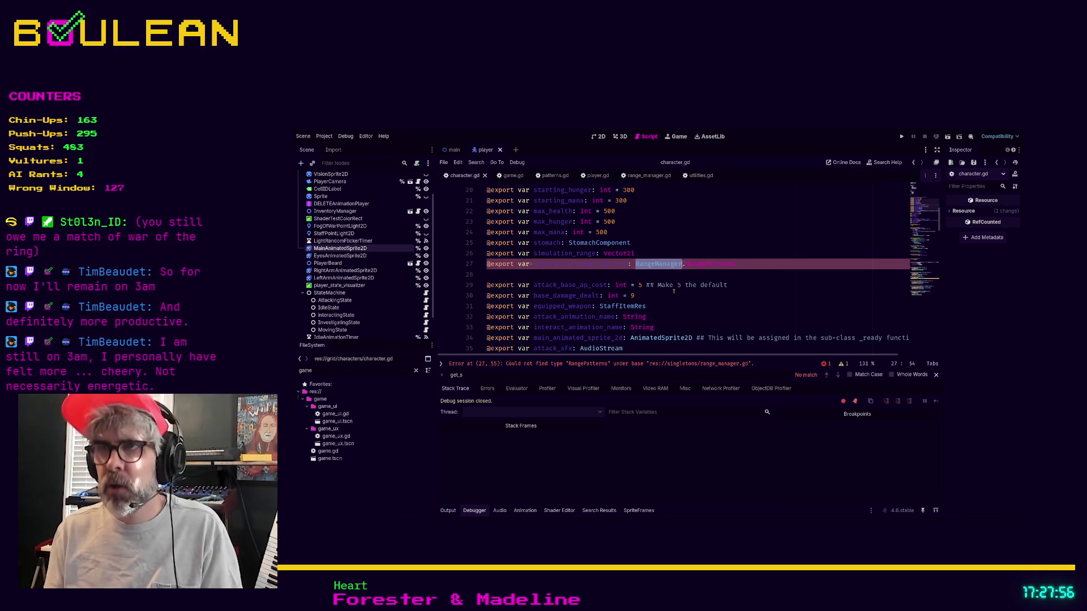
{"action": "key", "text": "Left"}
{"action": "key", "text": "shift+End"}
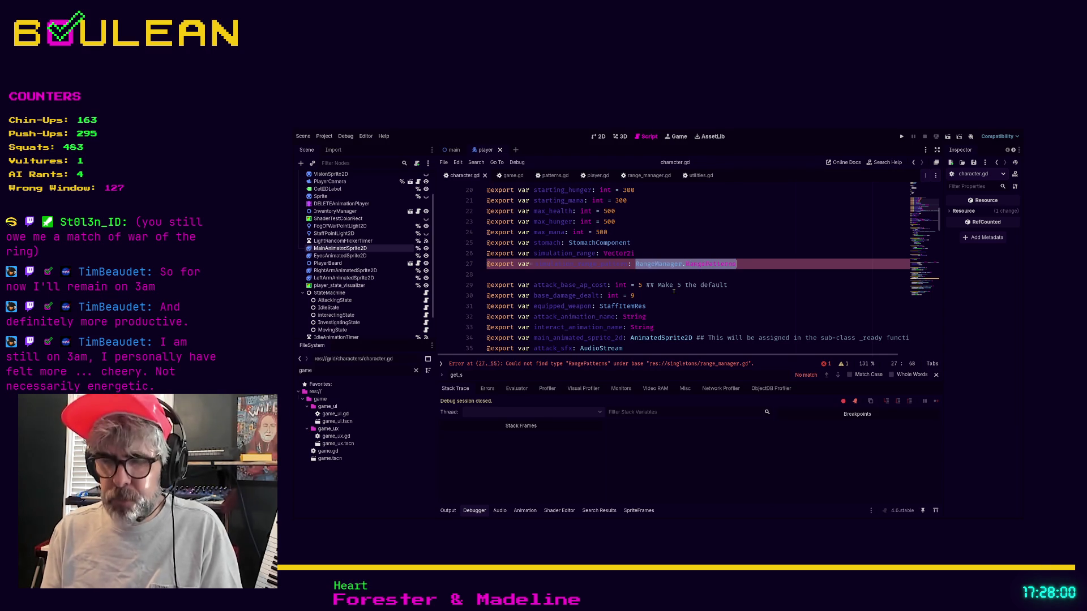
{"action": "type", "text": "Patterns."}
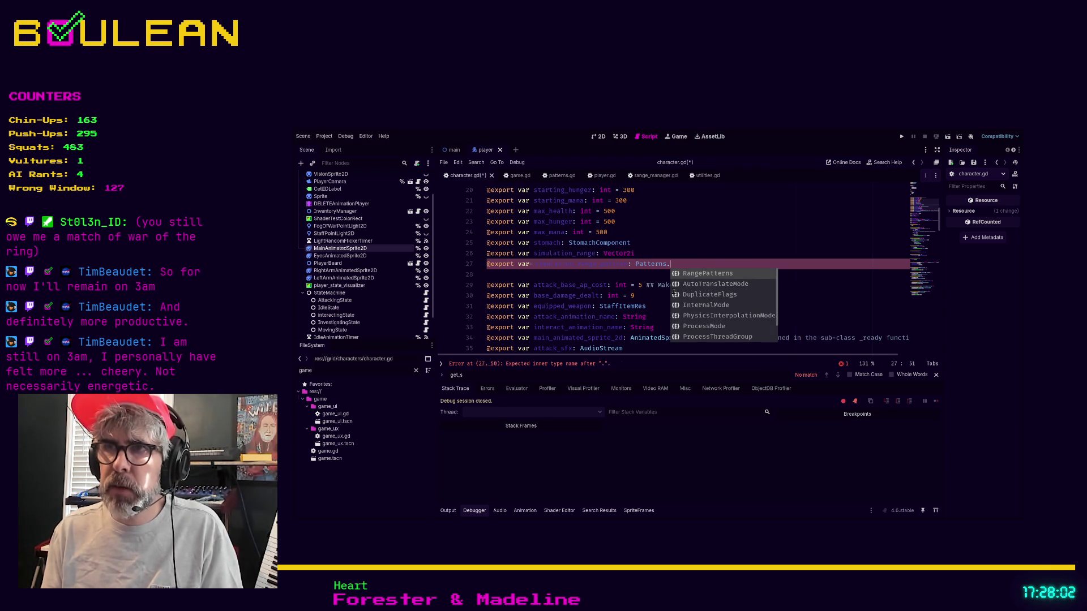
{"action": "key", "text": "Return"}
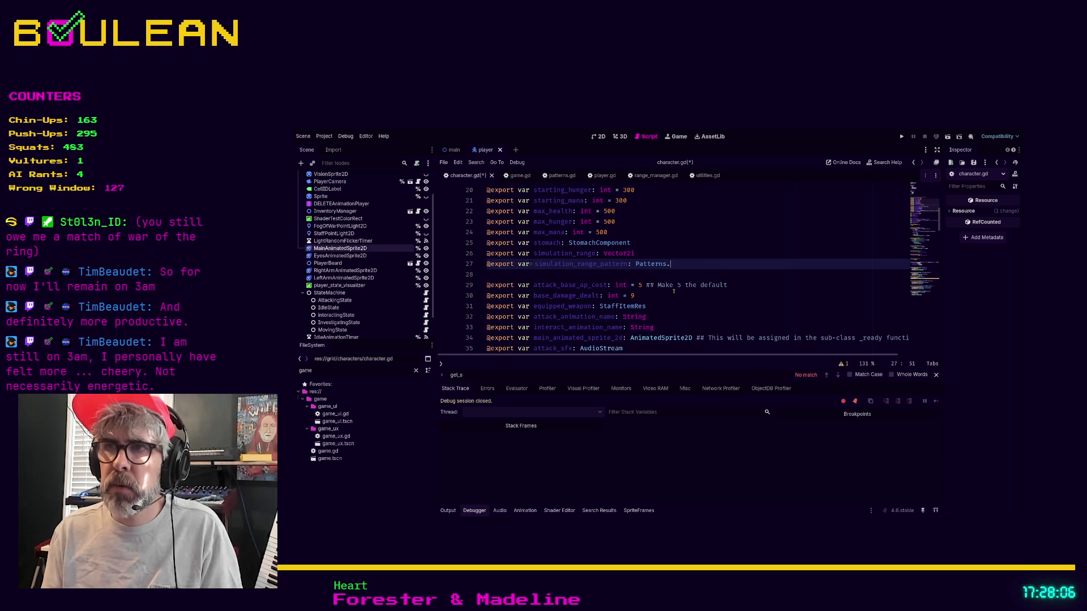
{"action": "key", "text": "ctrl+z"}
{"action": "key", "text": "ctrl+s"}
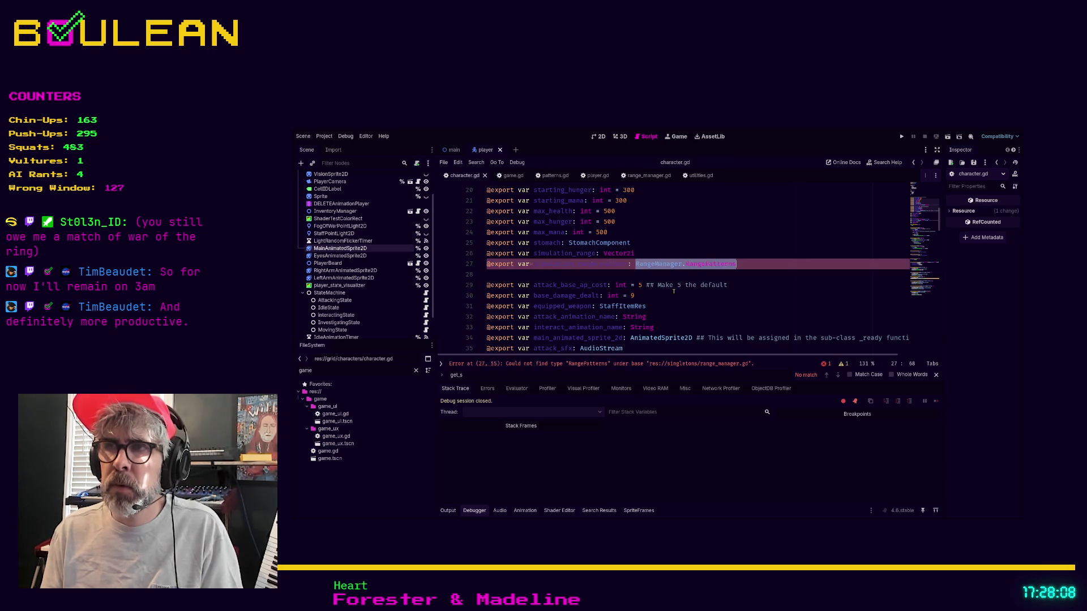
Retype simulation_range_pattern as Patterns.RangePatterns, save character.gd, and run the project with F5
{"action": "key", "text": "Right"}
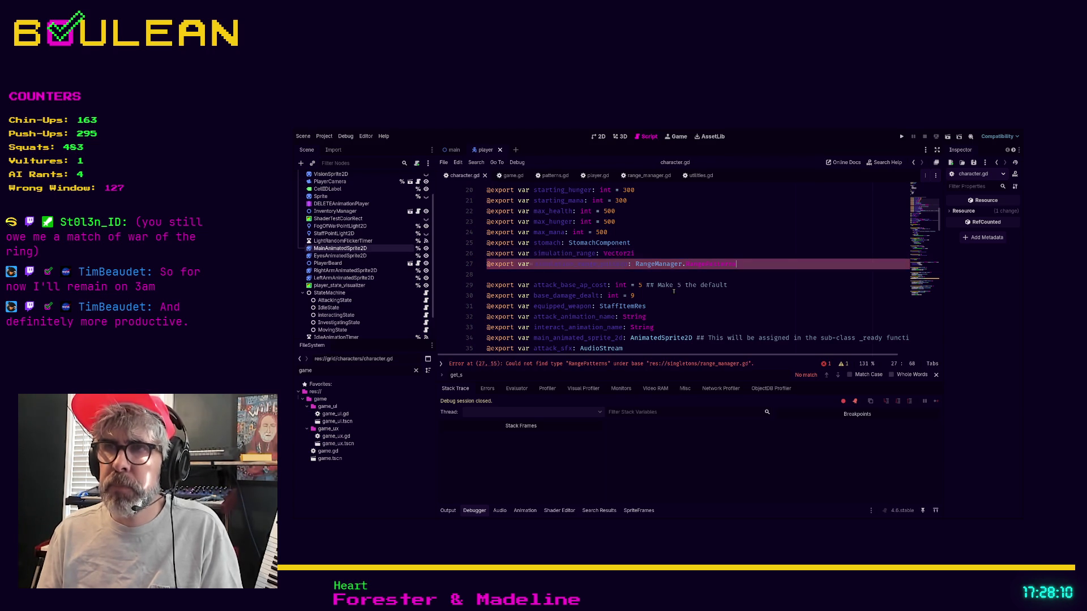
{"action": "key", "text": "BackSpace"}
{"action": "key", "text": "BackSpace"}
{"action": "key", "text": "BackSpace"}
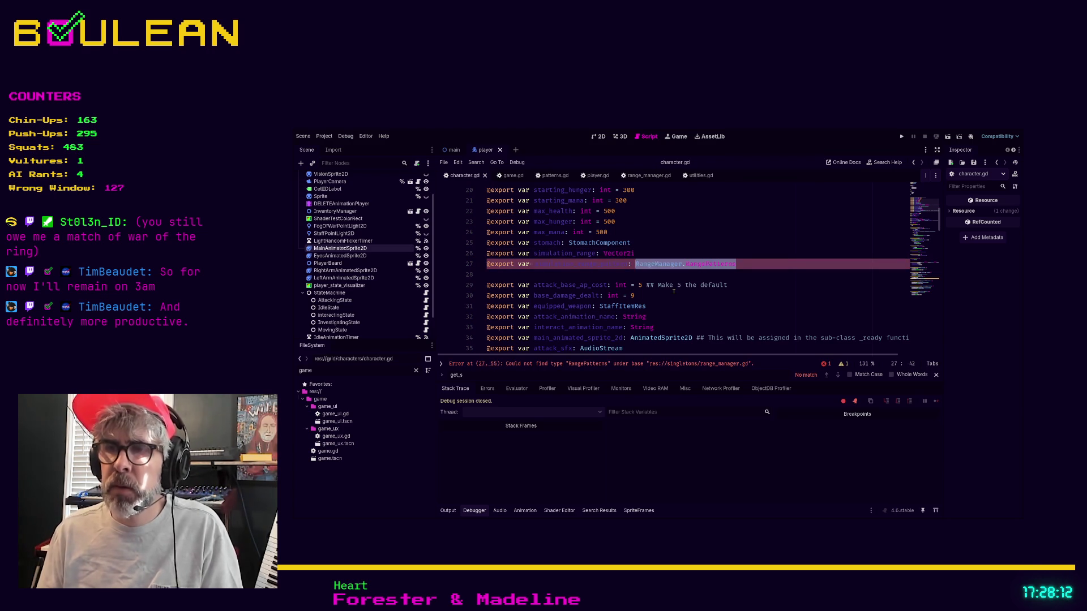
{"action": "key", "text": "BackSpace"}
{"action": "key", "text": "BackSpace"}
{"action": "key", "text": "BackSpace"}
{"action": "type", "text": "Patterns.Ra"}
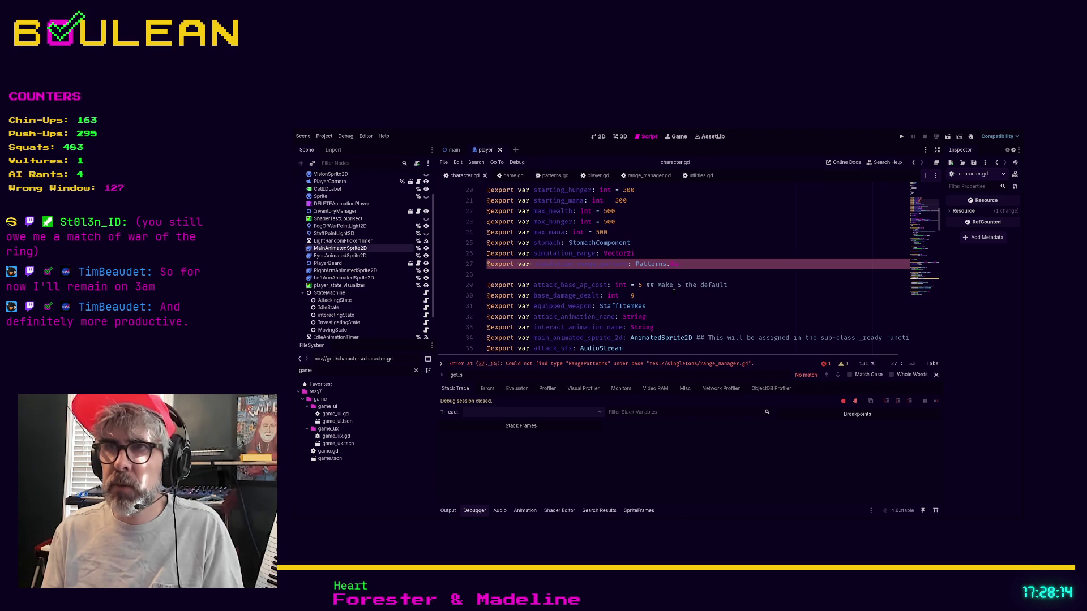
{"action": "type", "text": "n"}
{"action": "key", "text": "Return"}
{"action": "key", "text": "ctrl+s"}
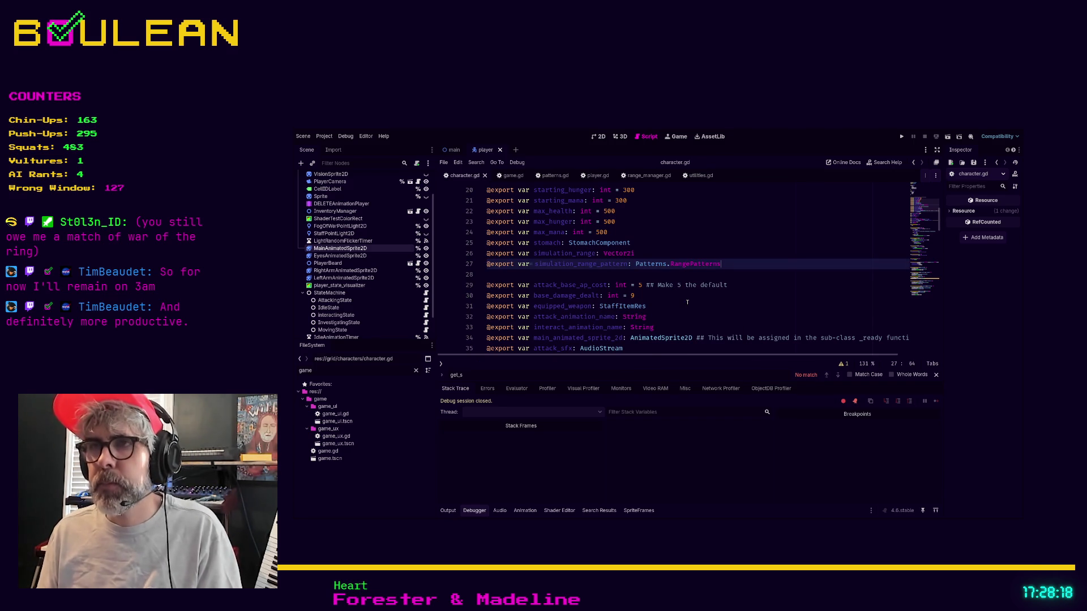
{"action": "left_click", "coordinate": [687, 302]}
{"action": "key", "text": "F5"}
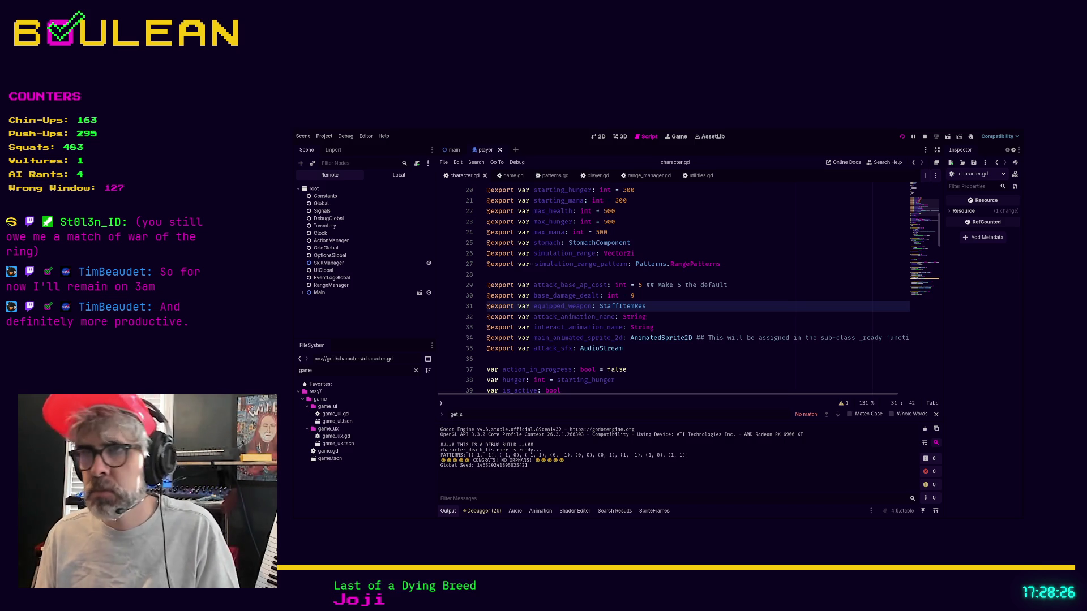
Stop the running game with F8 and return to player.gd
{"action": "key", "text": "F8"}
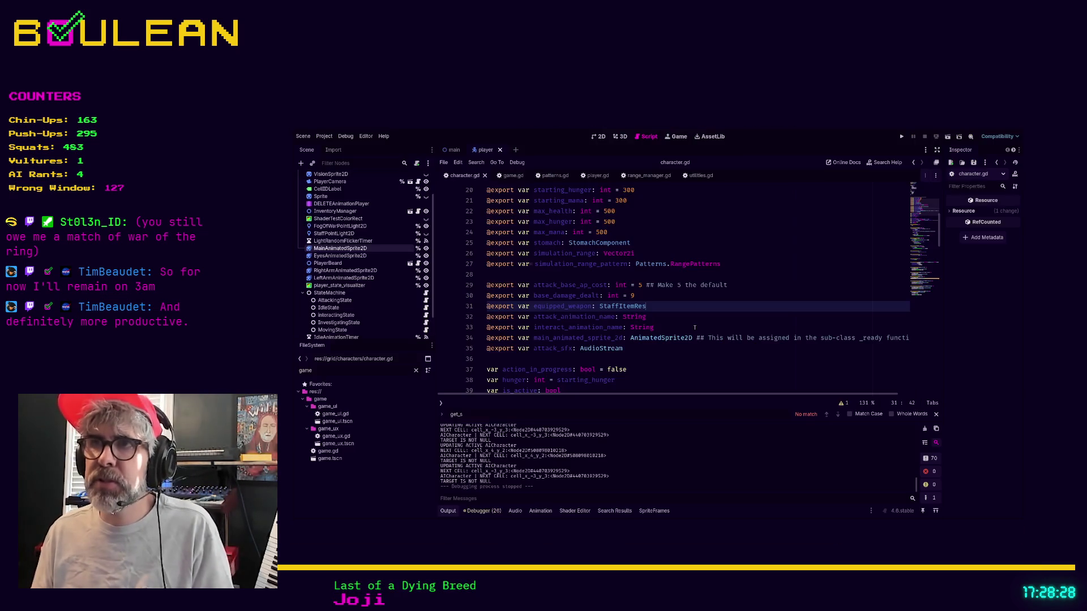
{"action": "left_click", "coordinate": [592, 176]}
Change the pattern on line 83 of range_manager.gd from Square4 to Square2, then run the project
{"action": "scroll", "coordinate": [713, 312], "scroll_direction": "down", "scroll_amount": 10}
{"action": "scroll", "coordinate": [712, 311], "scroll_direction": "down", "scroll_amount": 15}
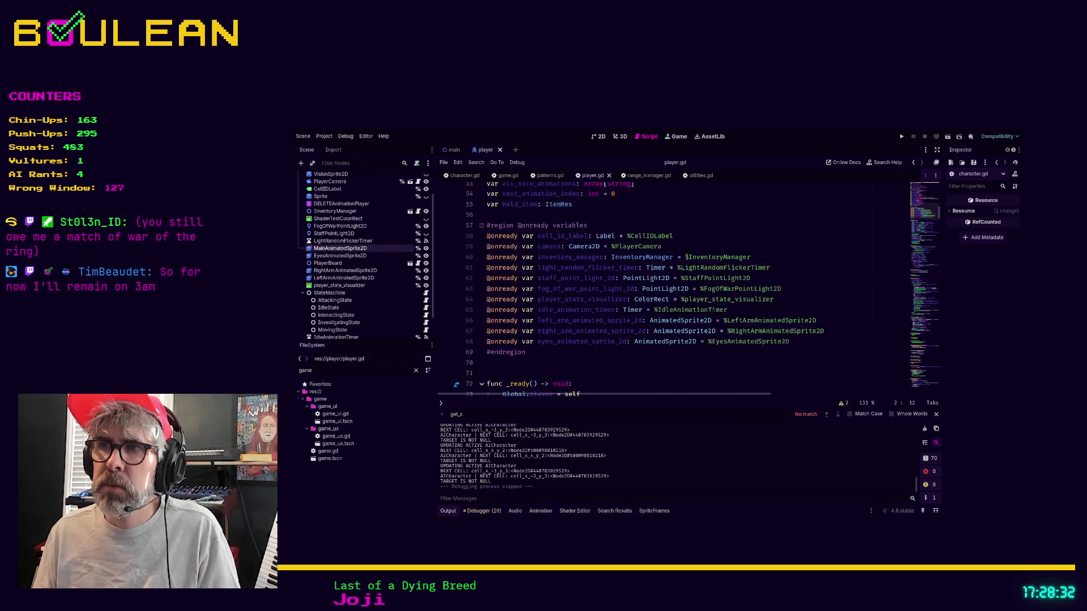
{"action": "scroll", "coordinate": [712, 311], "scroll_direction": "down", "scroll_amount": 17}
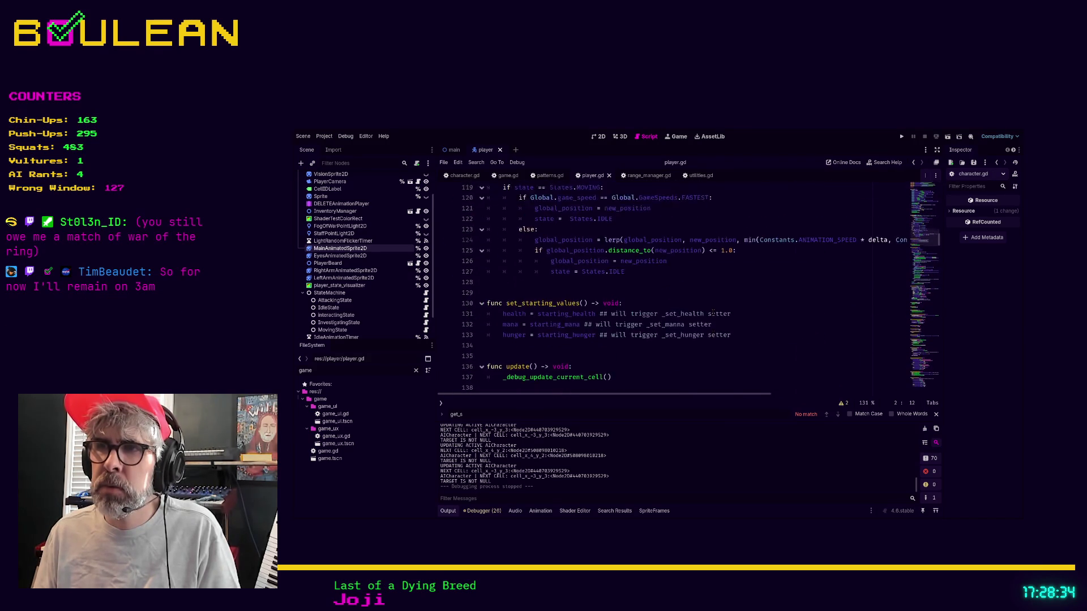
{"action": "scroll", "coordinate": [712, 310], "scroll_direction": "down", "scroll_amount": 9}
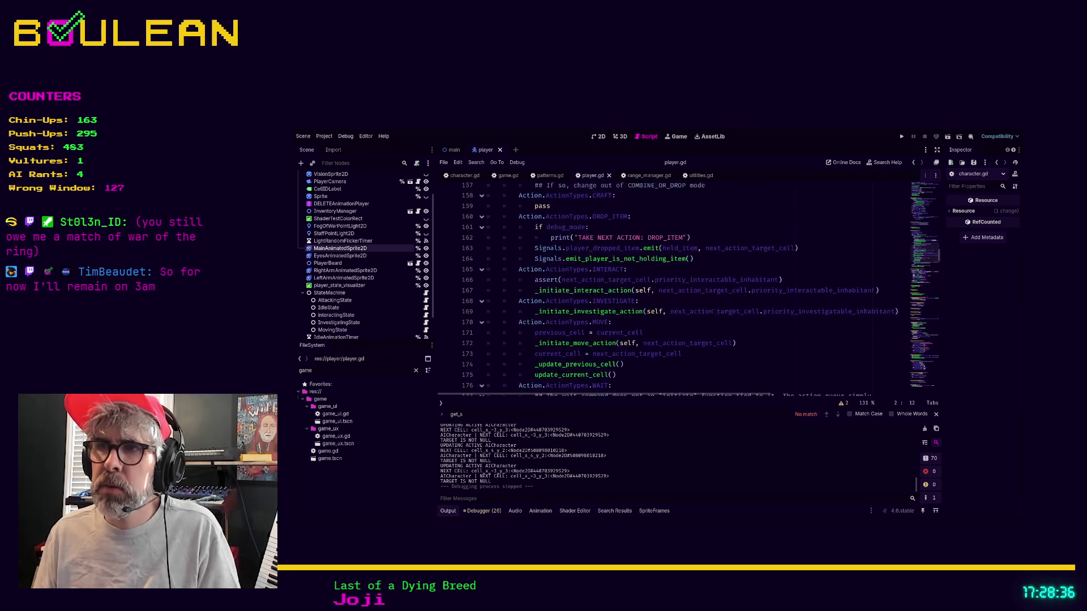
{"action": "scroll", "coordinate": [712, 311], "scroll_direction": "down", "scroll_amount": 4}
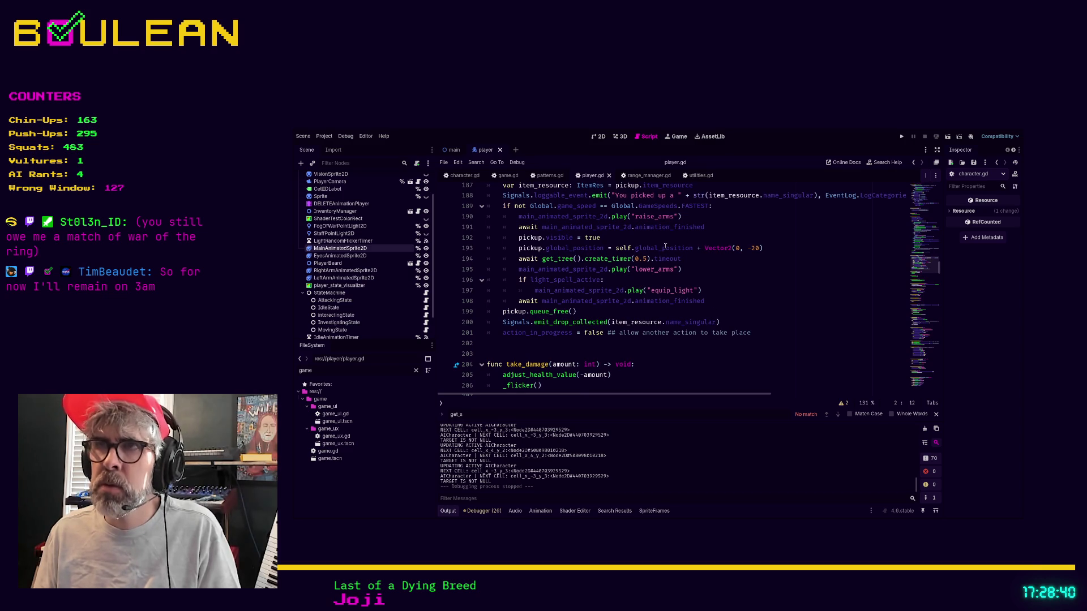
{"action": "left_click", "coordinate": [651, 176]}
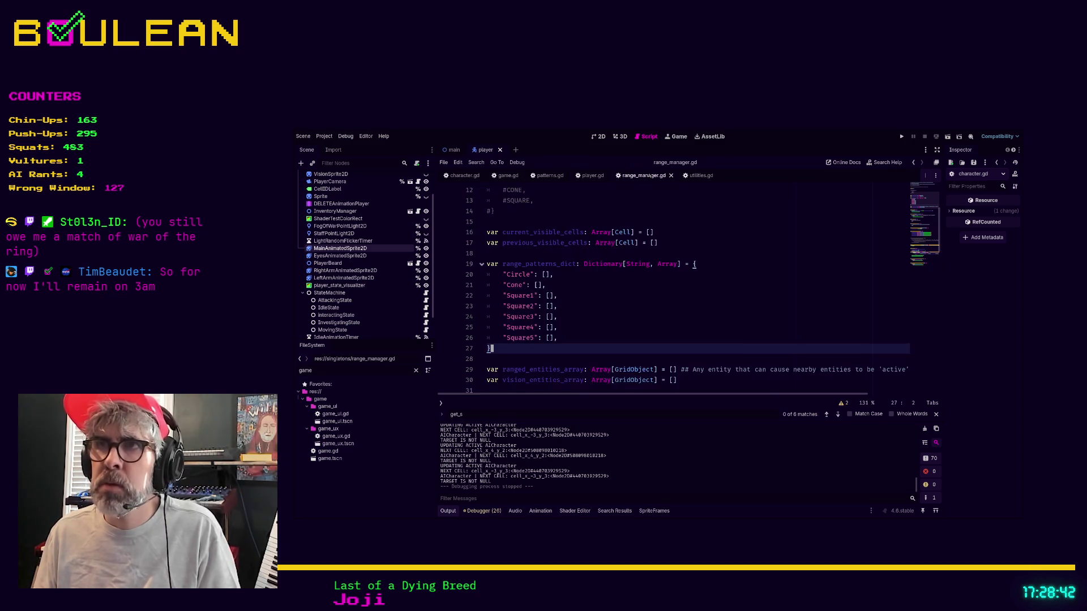
{"action": "scroll", "coordinate": [720, 270], "scroll_direction": "up", "scroll_amount": 10}
{"action": "scroll", "coordinate": [720, 270], "scroll_direction": "down", "scroll_amount": 4}
{"action": "left_click", "coordinate": [716, 243]}
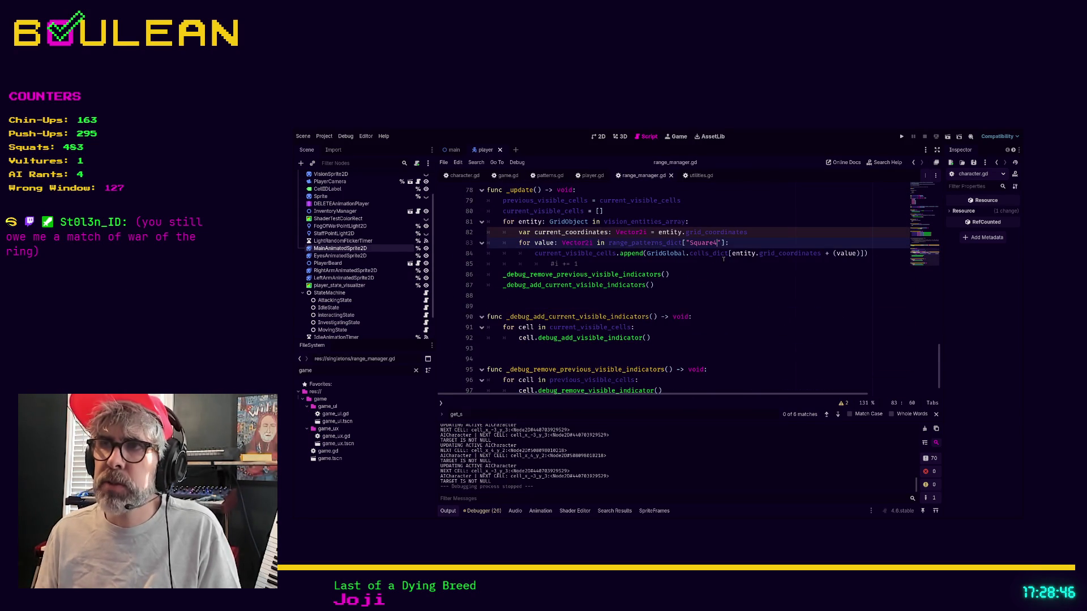
{"action": "key", "text": "BackSpace"}
{"action": "type", "text": "2"}
{"action": "key", "text": "F5"}
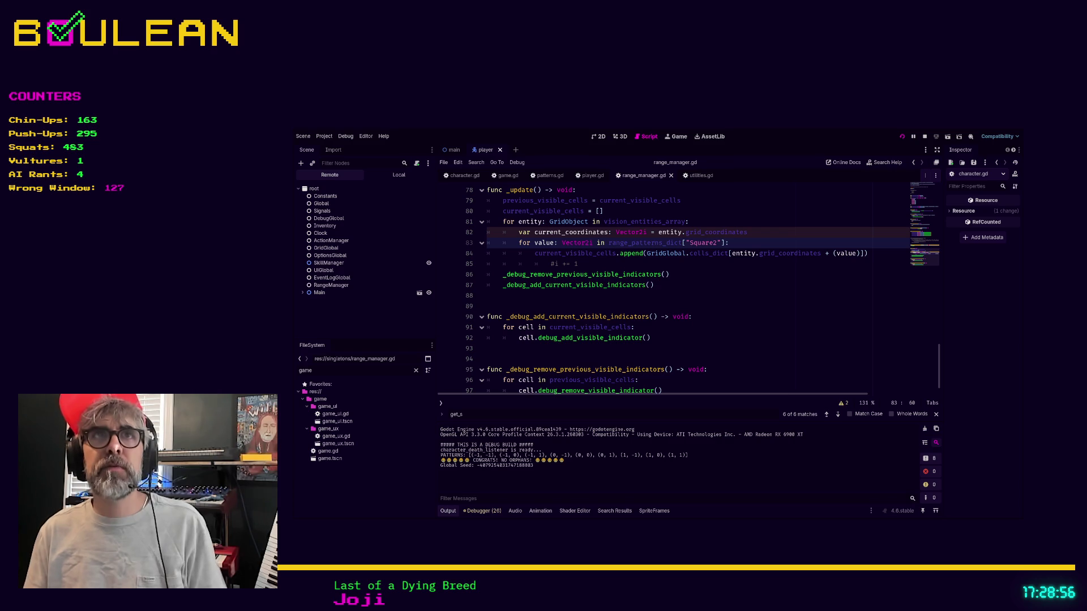
Play-test the running grid game, stop it with F8, and switch to the notes
{"action": "key", "text": "alt+Tab"}
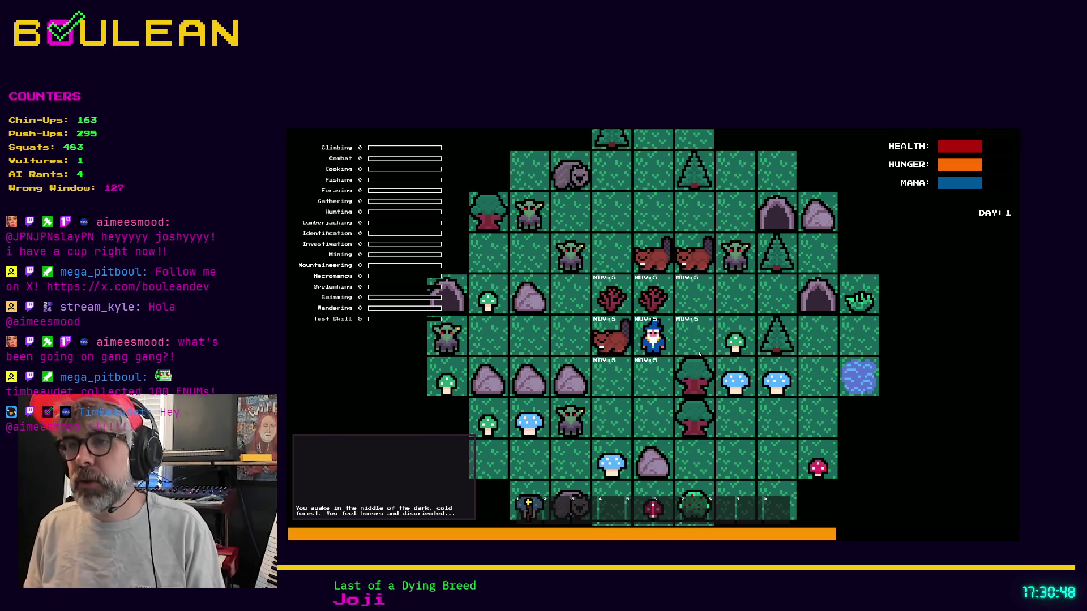
{"action": "key", "text": "F8"}
{"action": "key", "text": "alt+Tab"}
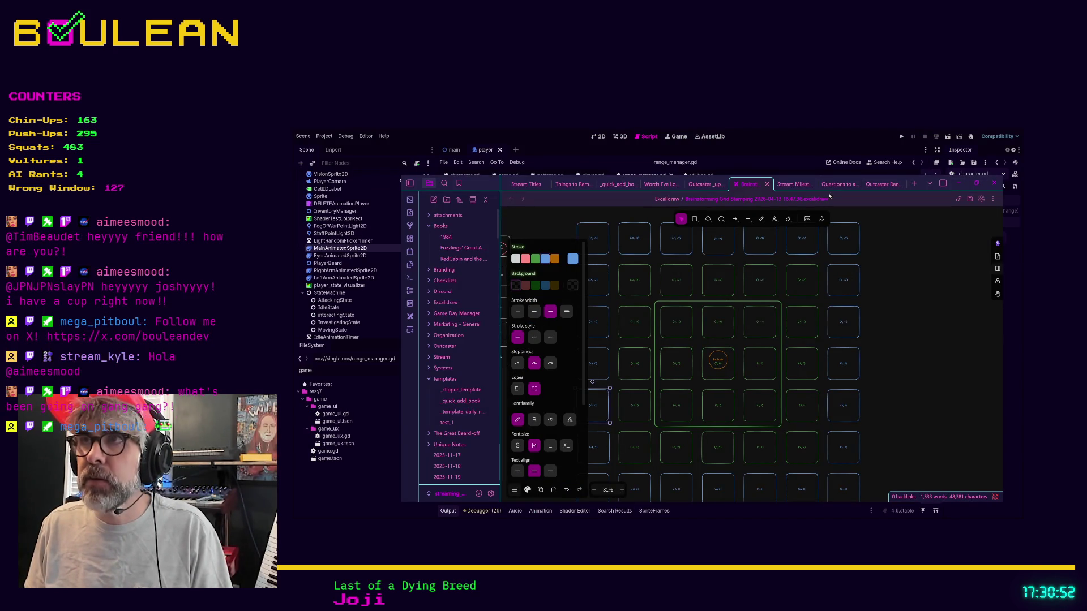
Move from the Brainstorm Excalidraw tab to the Stream Milestones note
{"action": "key", "text": "ctrl+Tab"}
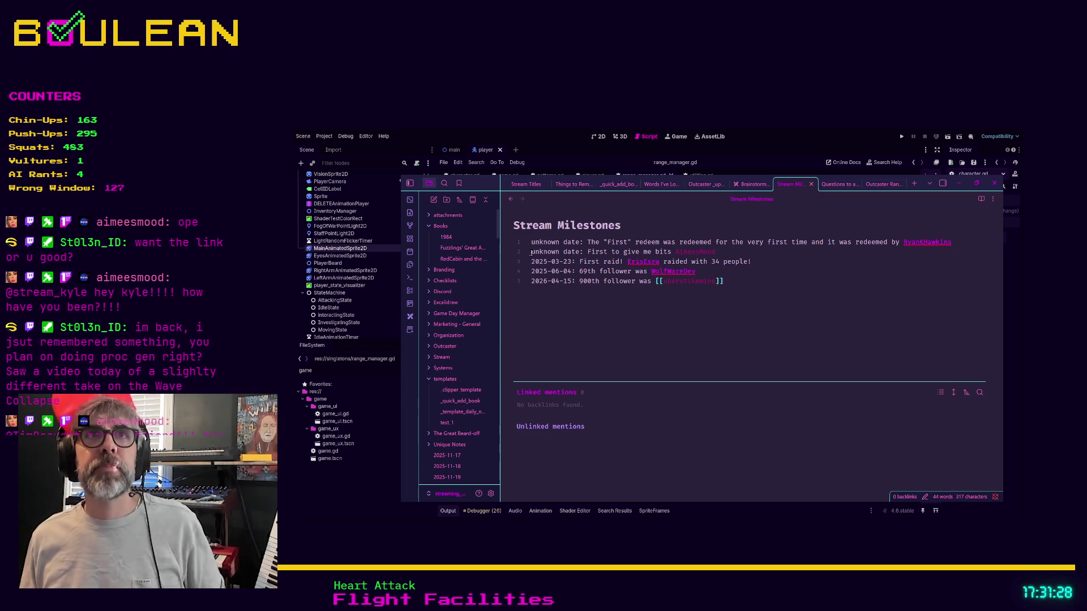
Complete the 900th-follower wiki link on line 5, then minimize Obsidian
{"action": "key", "text": "alt+Tab"}
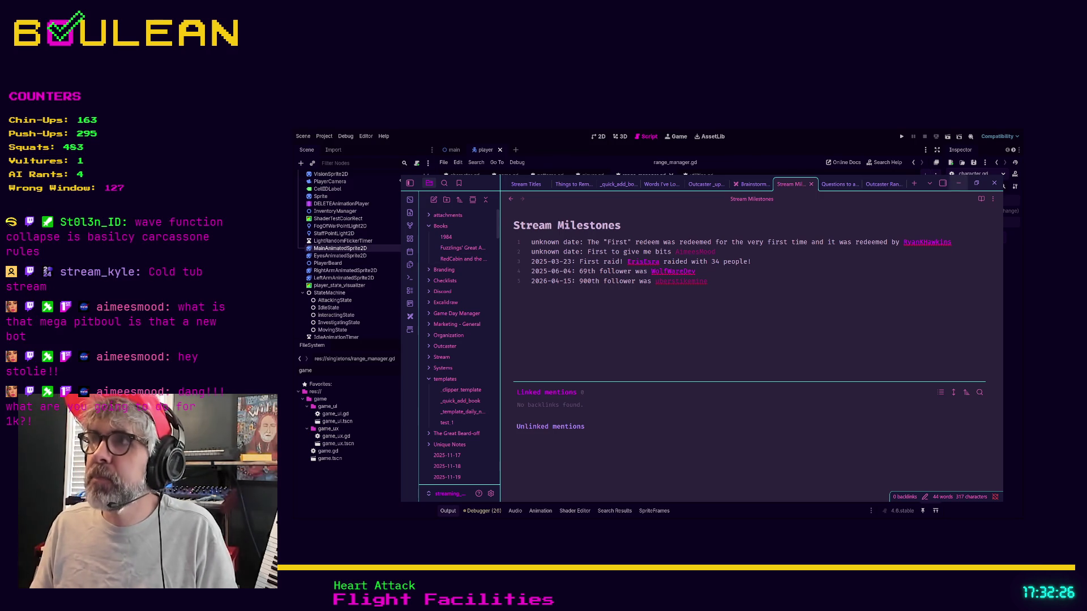
{"action": "left_click", "coordinate": [958, 183]}
View the Stream Chat screenshot full size and zoomed in on the Discord server page
{"action": "key", "text": "alt+Tab"}
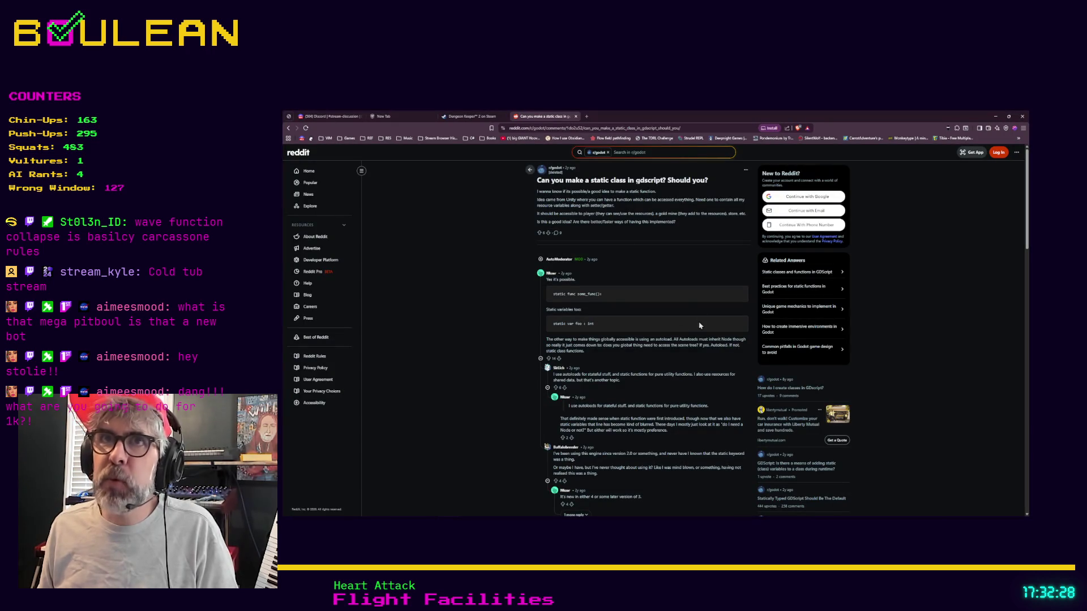
{"action": "left_click", "coordinate": [329, 117]}
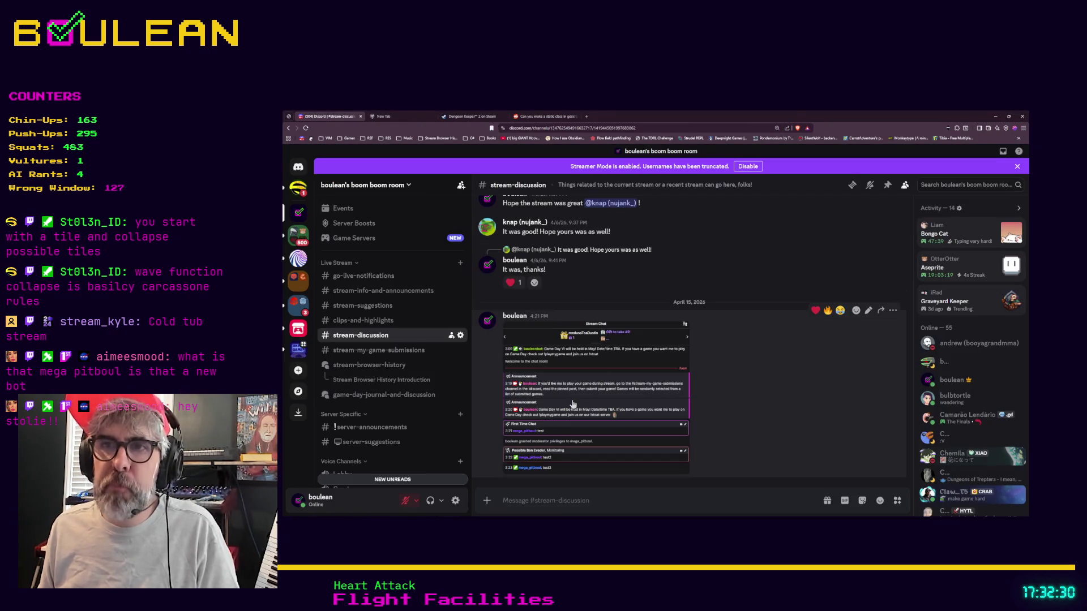
{"action": "left_click", "coordinate": [571, 404]}
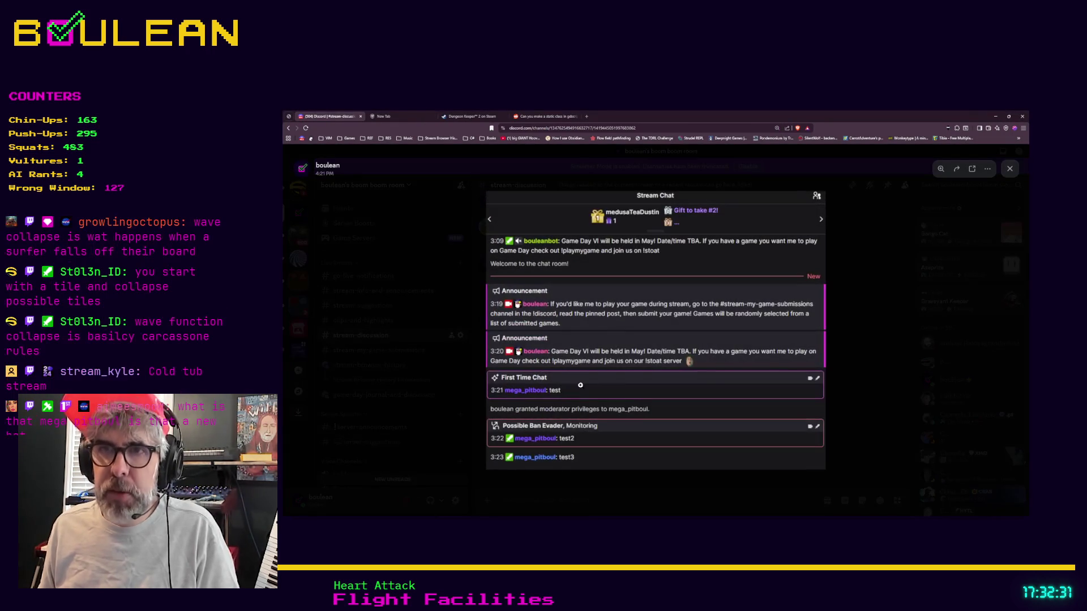
{"action": "left_click", "coordinate": [508, 430]}
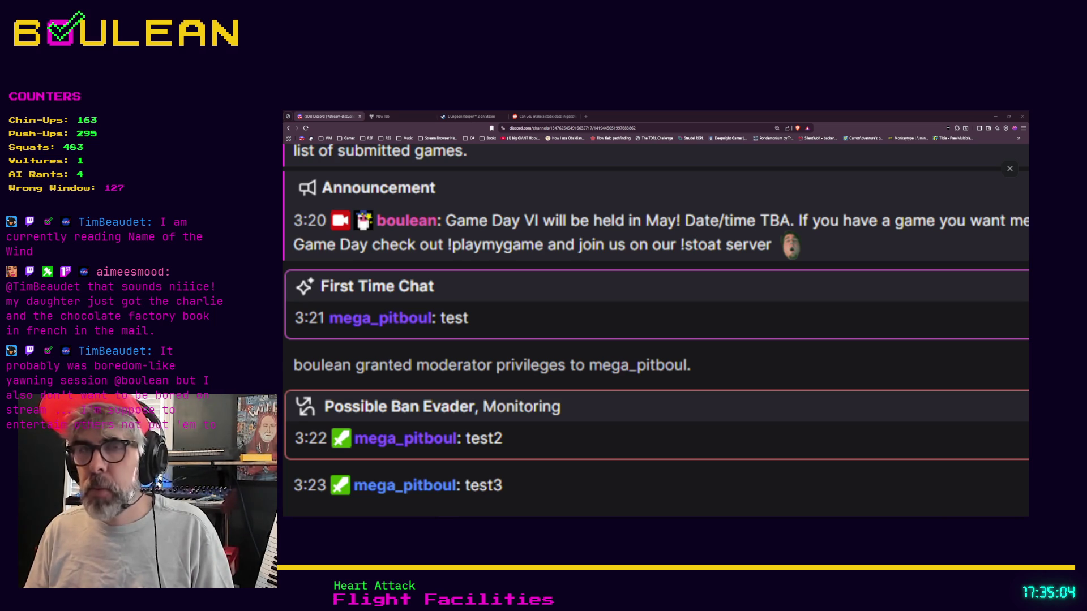
Load the pasted Dawnfolk Steam store address in a new browser tab
{"action": "key", "text": "ctrl+t"}
{"action": "key", "text": "ctrl+v"}
{"action": "key", "text": "Return"}
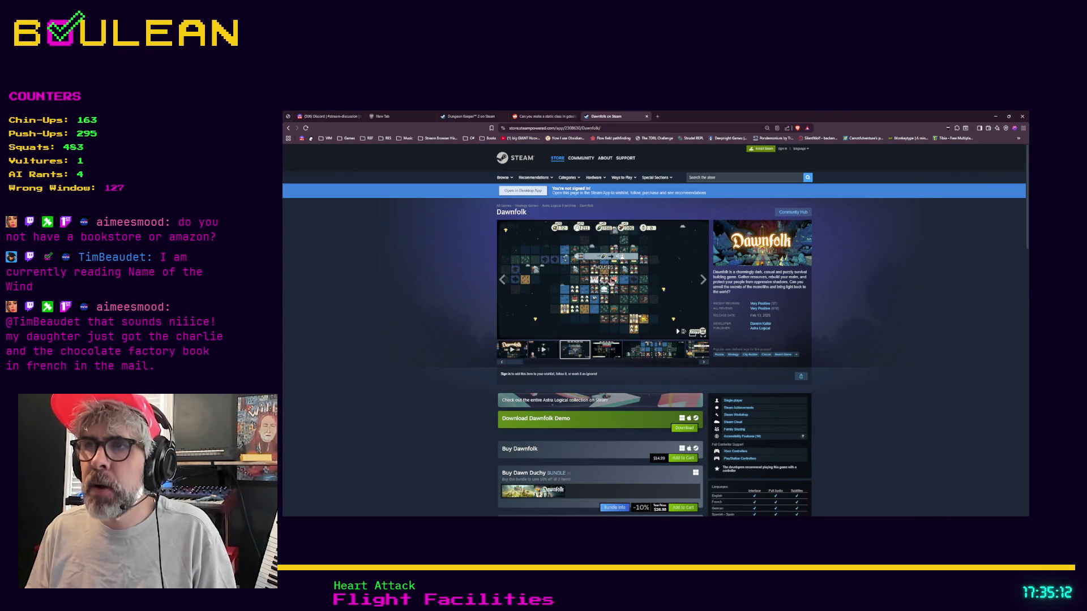
Enlarge the Dawnfolk town map screenshot in the lightbox viewer
{"action": "left_click", "coordinate": [611, 282]}
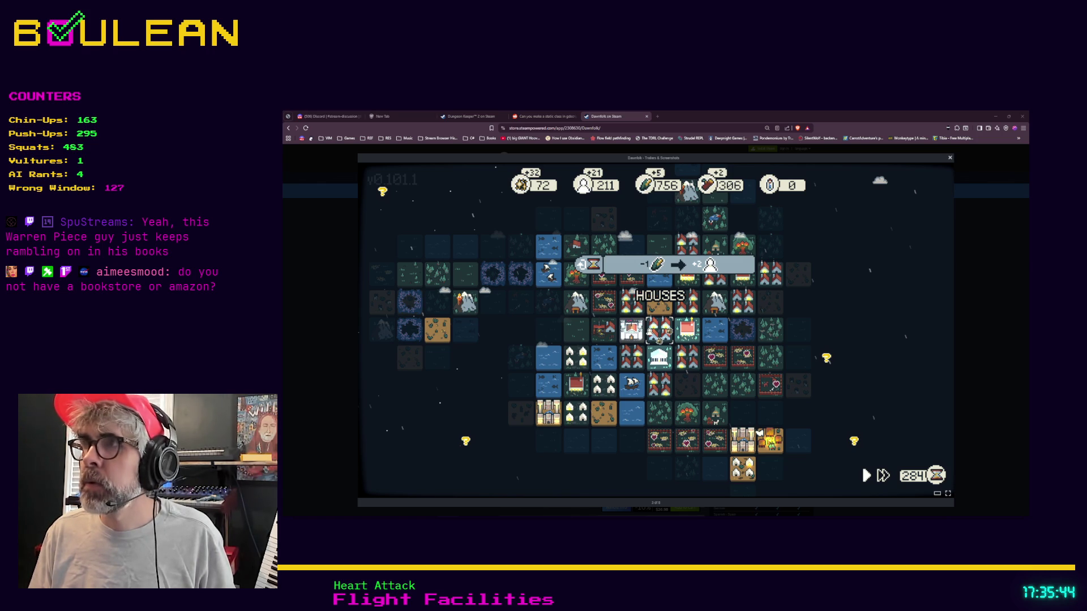
Page through the Dawnfolk screenshots once, cycling past Dark Storm back to the town map
{"action": "mouse_move", "coordinate": [935, 335]}
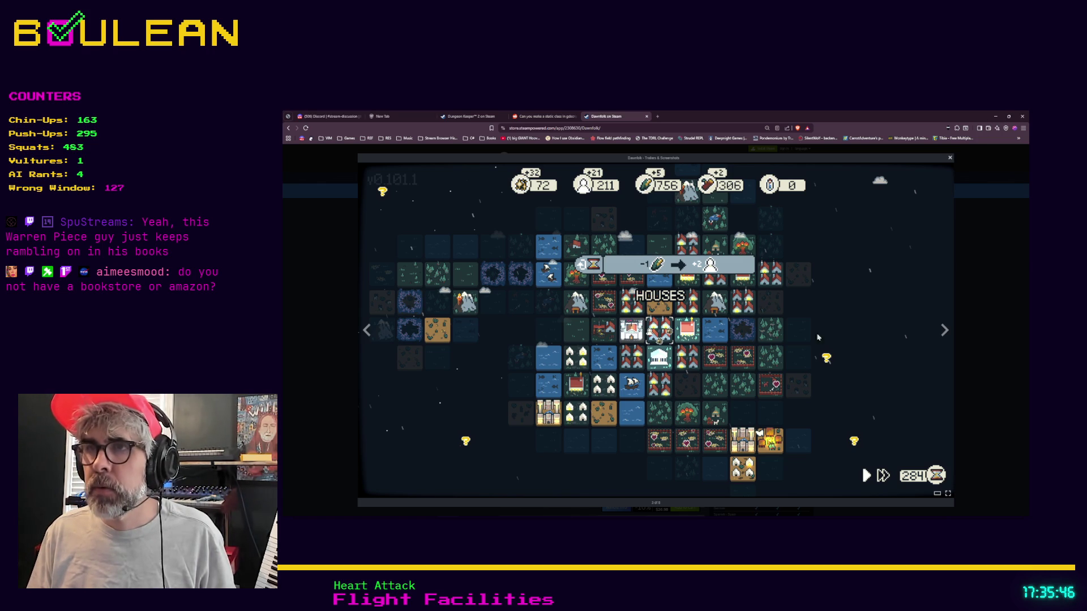
{"action": "left_click", "coordinate": [944, 331]}
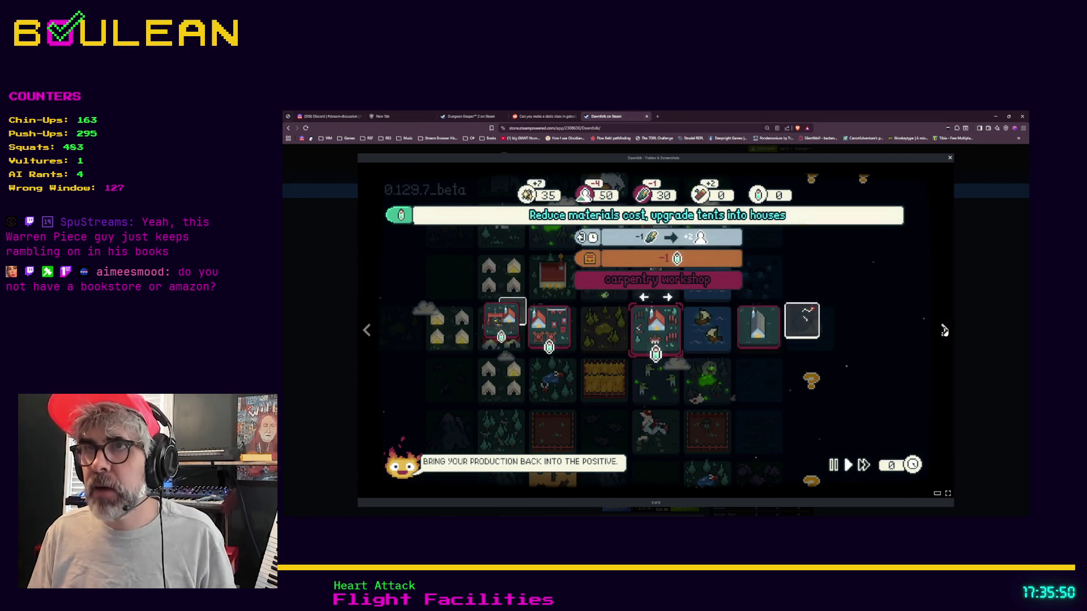
{"action": "left_click", "coordinate": [944, 330]}
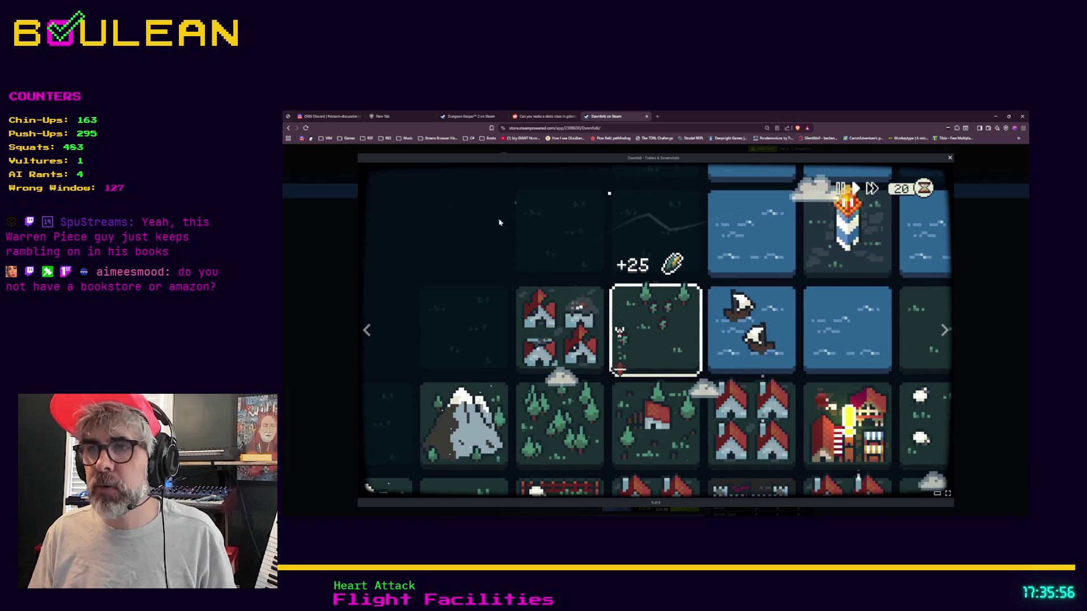
{"action": "left_click", "coordinate": [946, 333]}
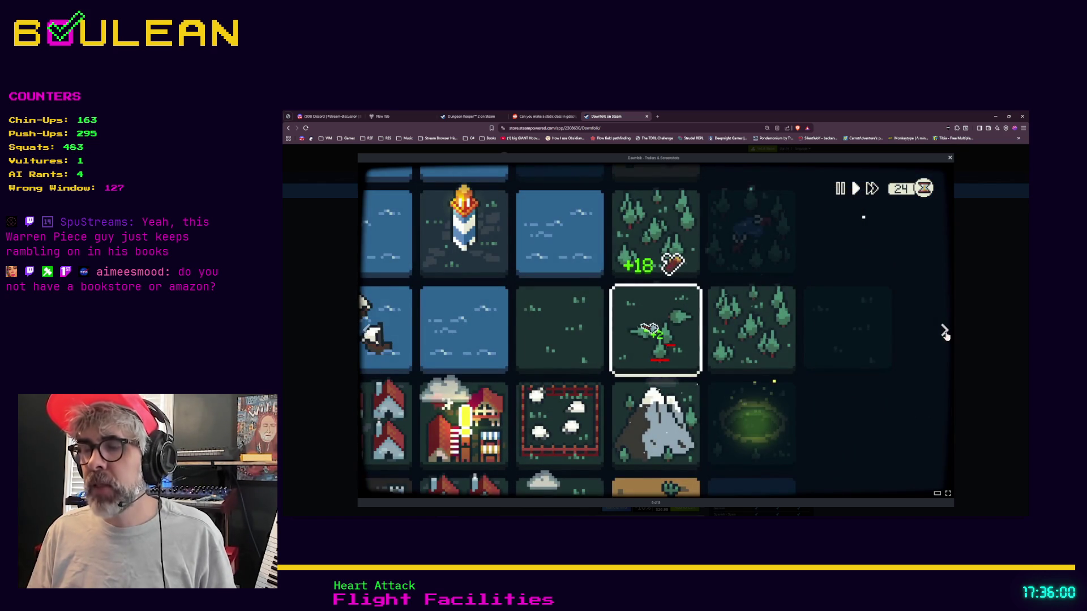
{"action": "left_click", "coordinate": [946, 333]}
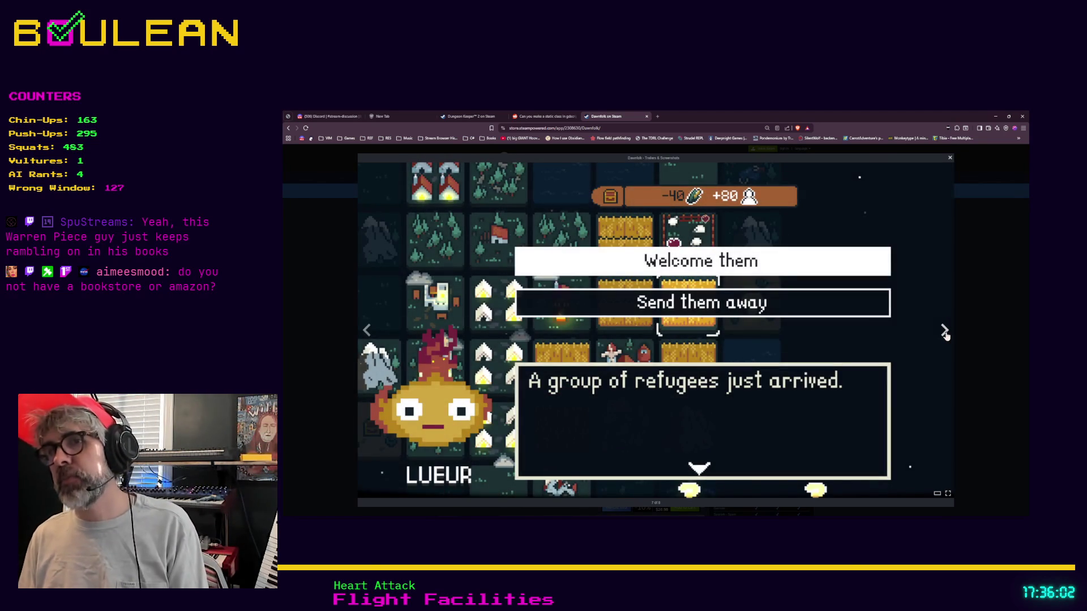
{"action": "left_click", "coordinate": [946, 333]}
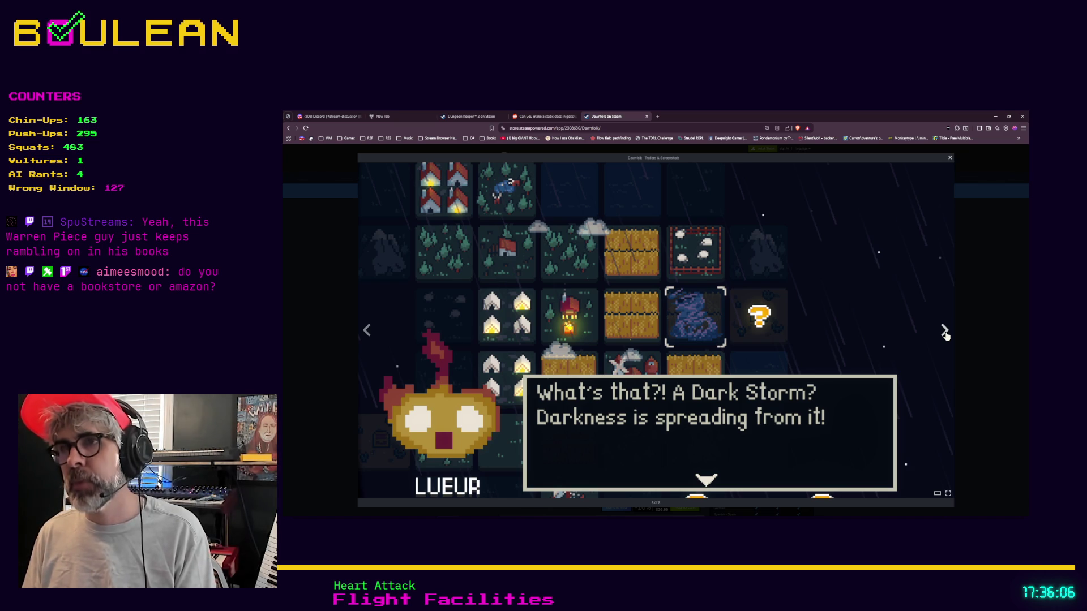
{"action": "left_click", "coordinate": [945, 333]}
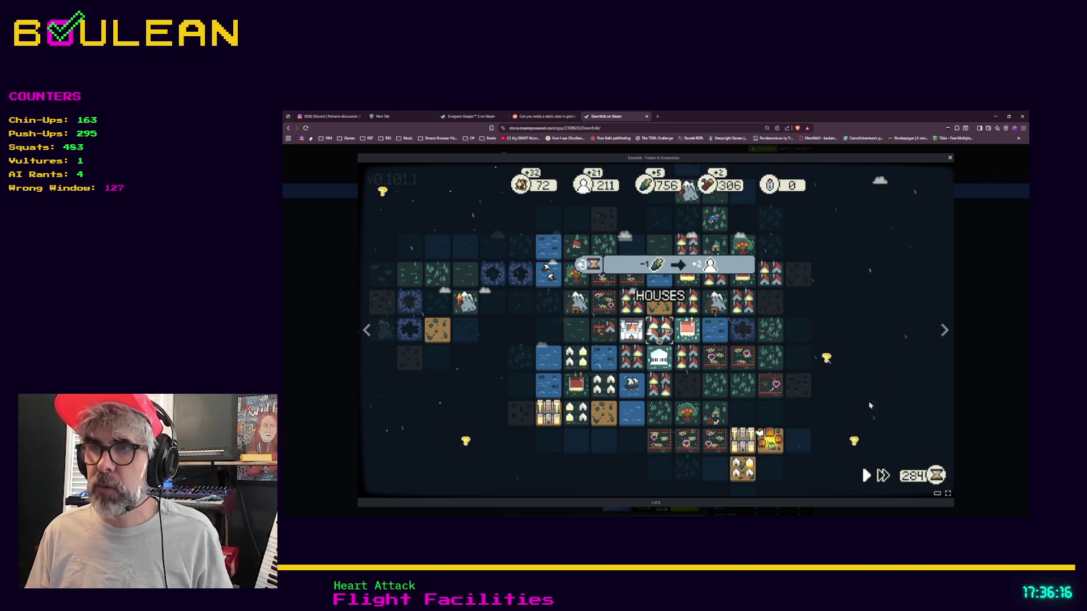
Advance through the gallery again to the final Dark Storm screenshot, 8 of 8
{"action": "left_click", "coordinate": [943, 332]}
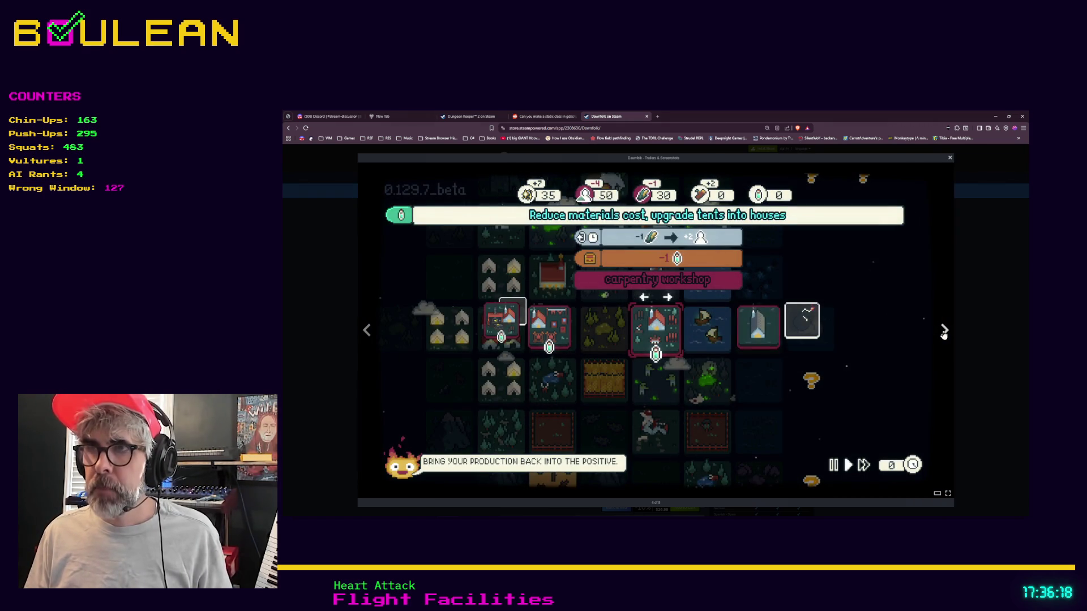
{"action": "left_click", "coordinate": [943, 332]}
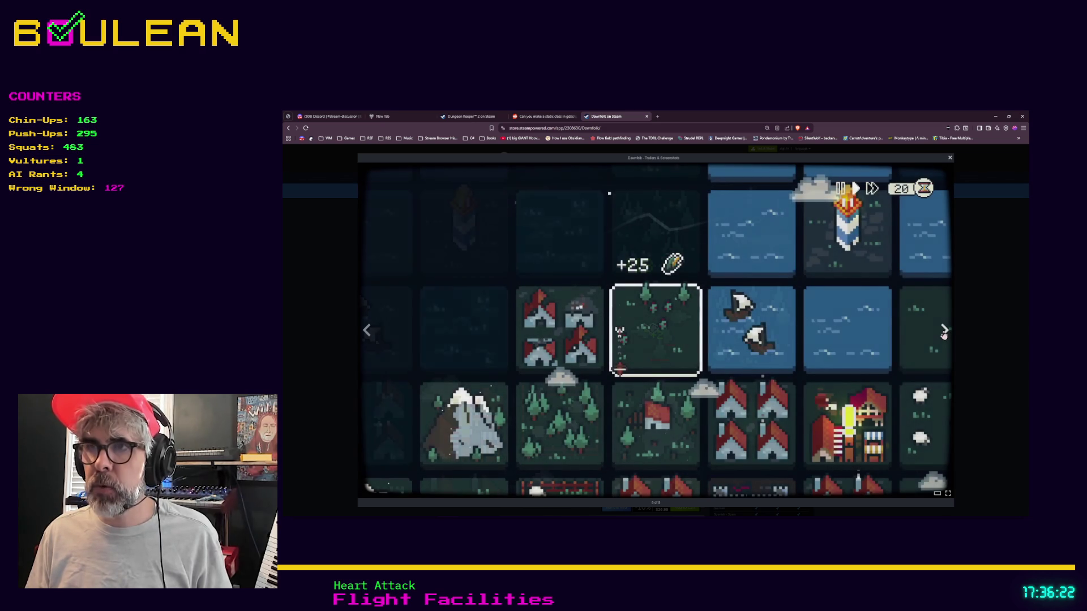
{"action": "left_click", "coordinate": [944, 333]}
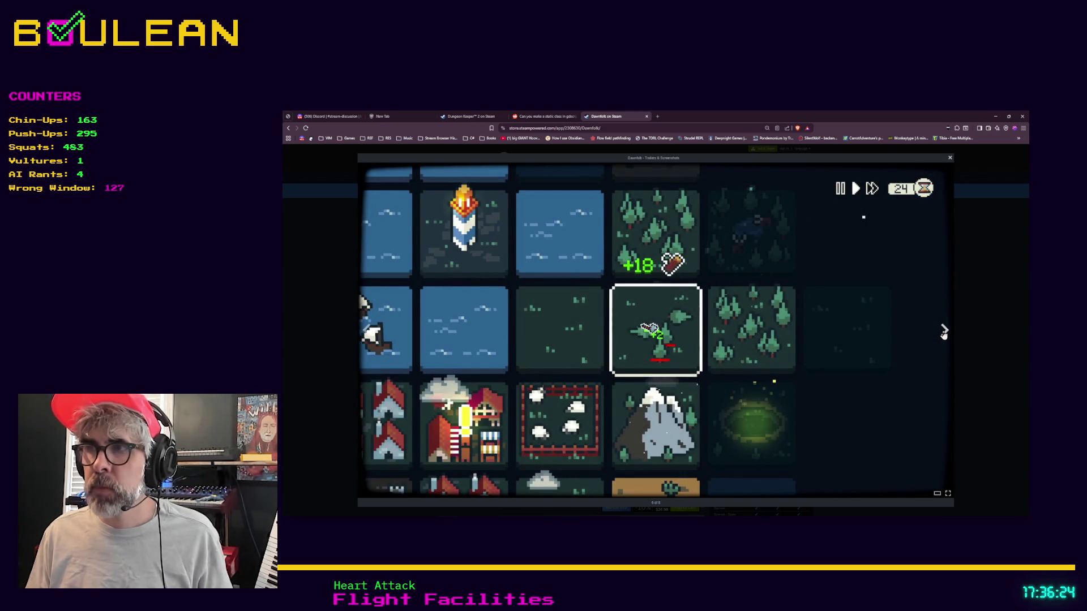
{"action": "left_click", "coordinate": [944, 333]}
{"action": "left_click", "coordinate": [944, 332]}
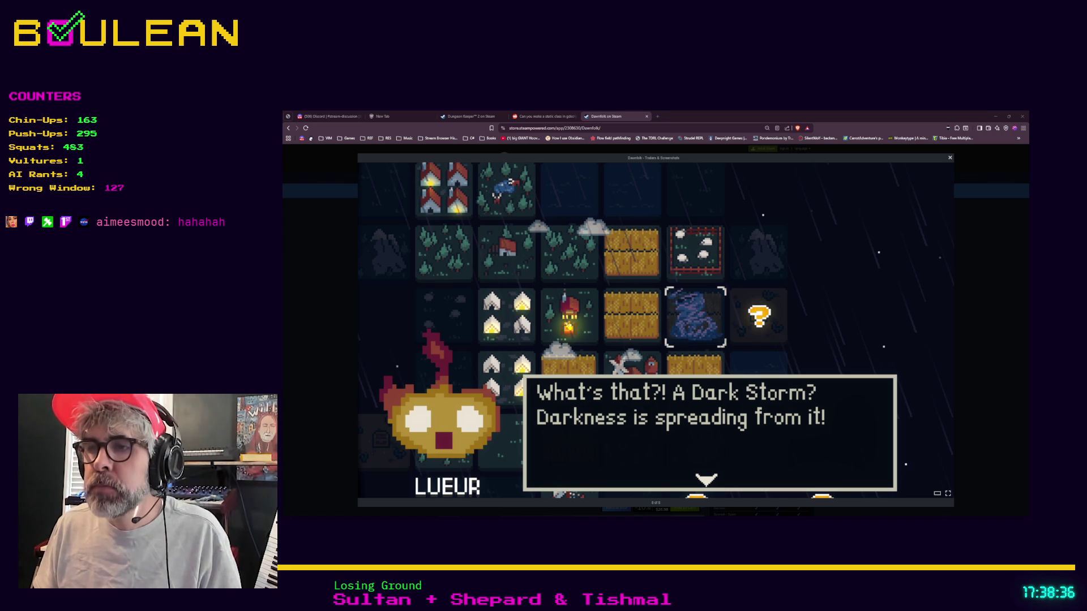
{"action": "left_click", "coordinate": [679, 358]}
Search 'name of the wind' in a new Brave tab, then minimize the browser
{"action": "key", "text": "ctrl+t"}
{"action": "type", "text": "name of the wind"}
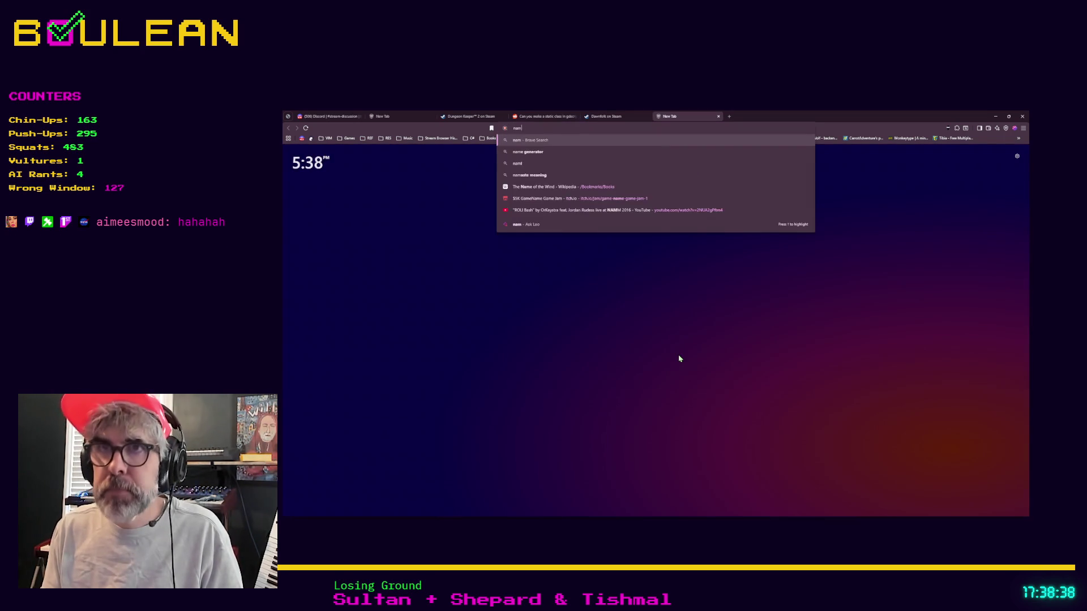
{"action": "key", "text": "Return"}
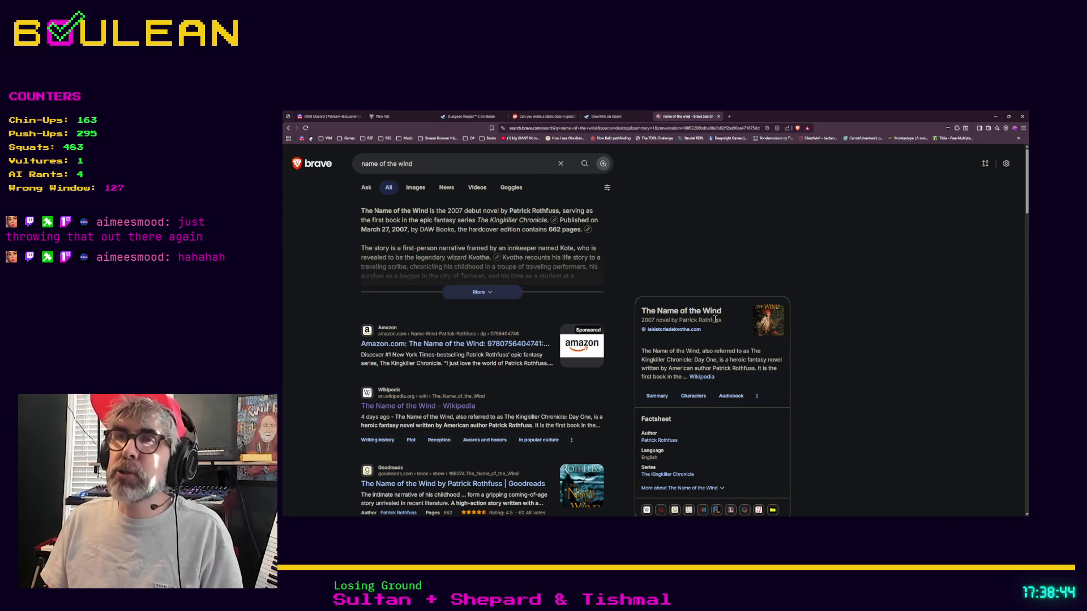
{"action": "left_click", "coordinate": [995, 116]}
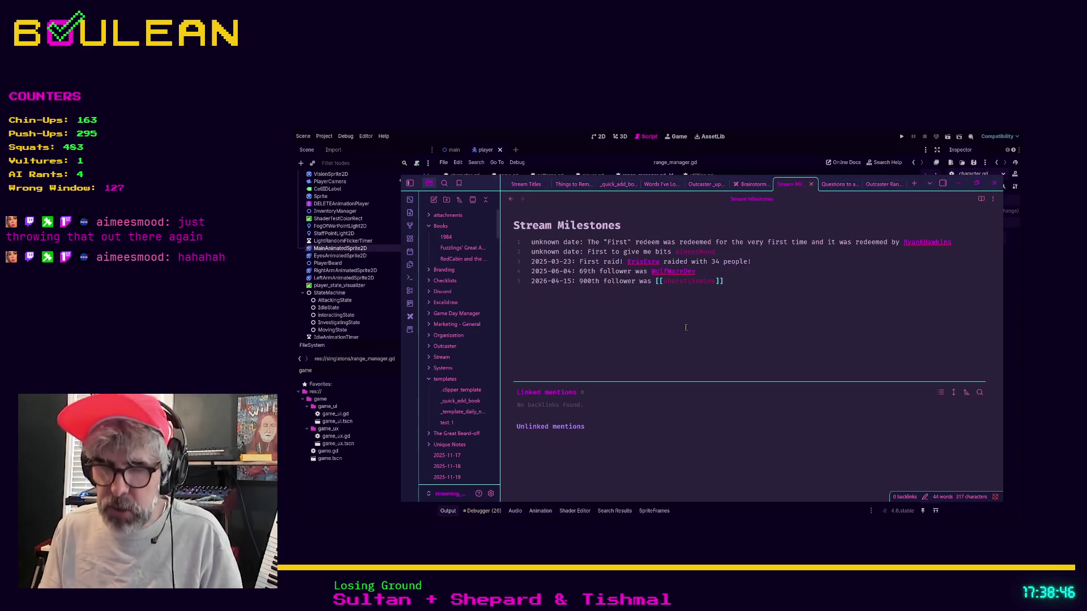
Open the Book Recommendations note with the quick switcher ('book rec'), then minimize Obsidian
{"action": "key", "text": "ctrl+o"}
{"action": "type", "text": "book rec"}
{"action": "key", "text": "Return"}
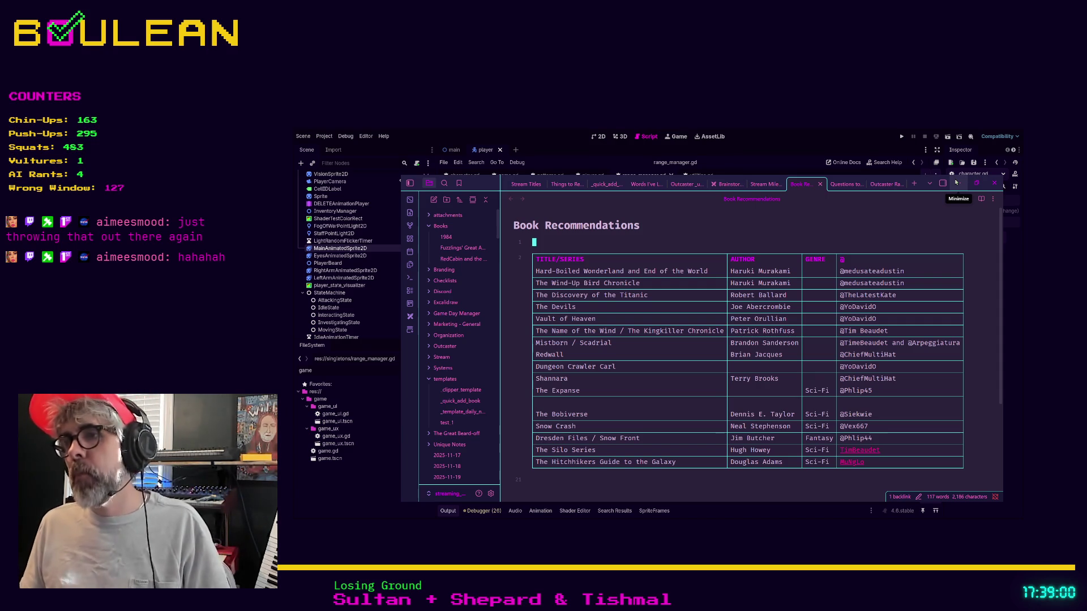
{"action": "left_click", "coordinate": [956, 182]}
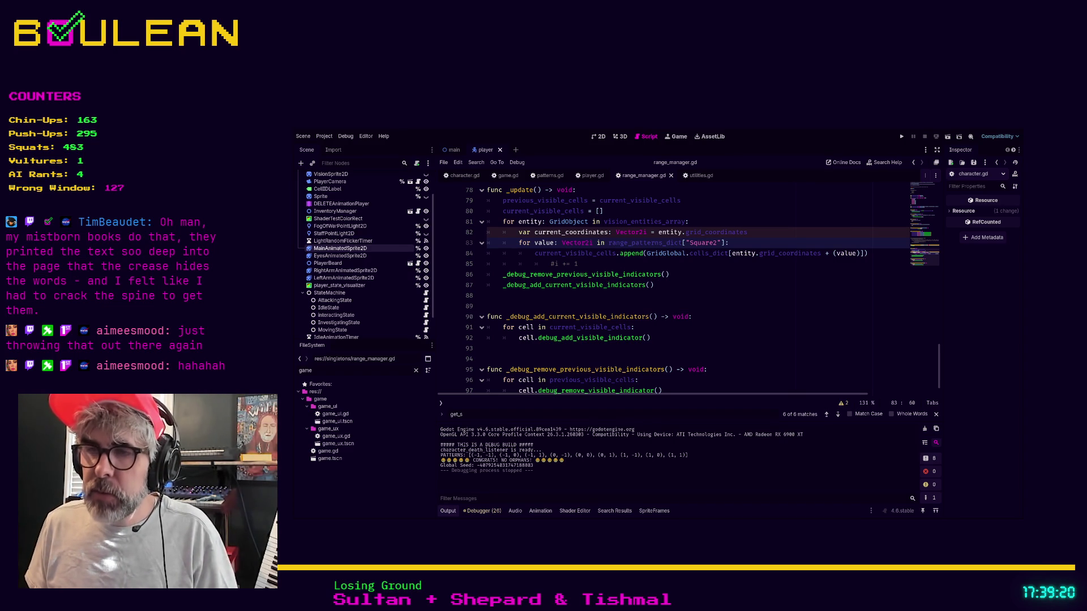
Search 'bear blog' in a new Brave tab and open its Discover trending feed
{"action": "key", "text": "alt+Tab"}
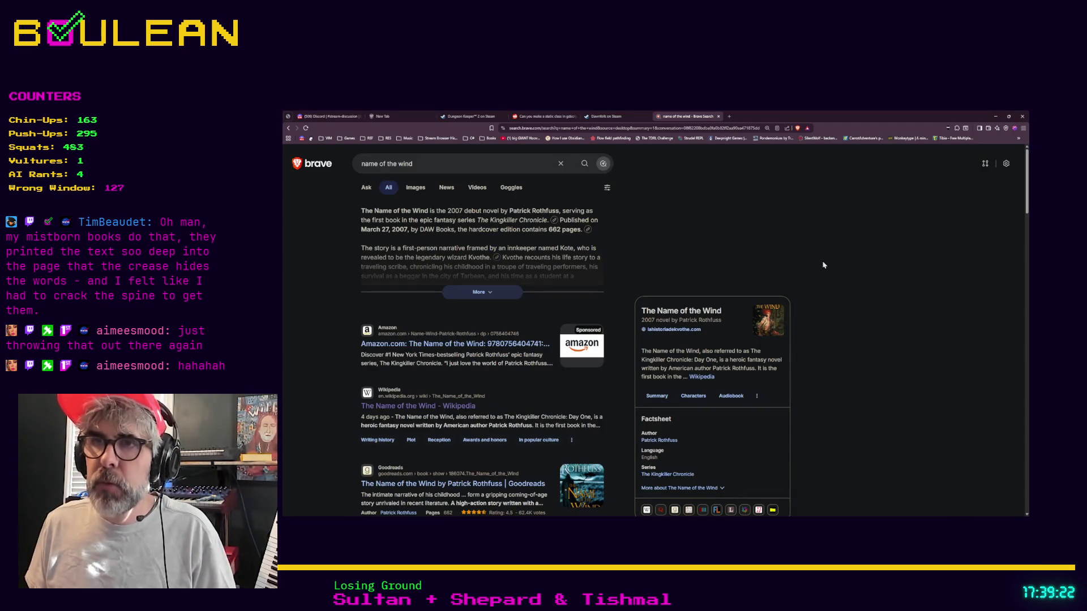
{"action": "key", "text": "ctrl+t"}
{"action": "type", "text": "bear bl"}
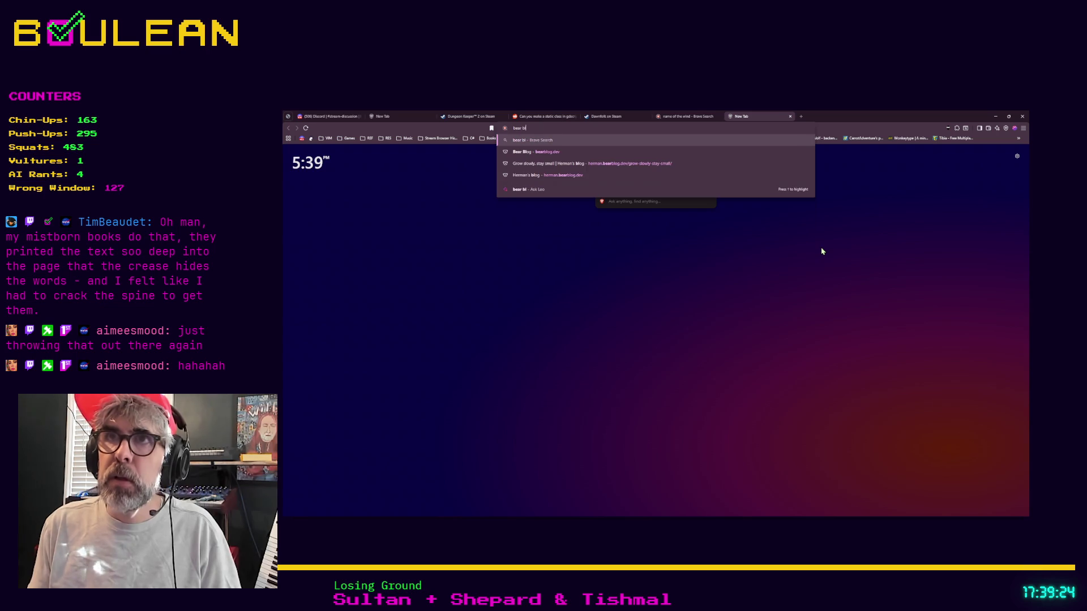
{"action": "type", "text": "og"}
{"action": "key", "text": "Return"}
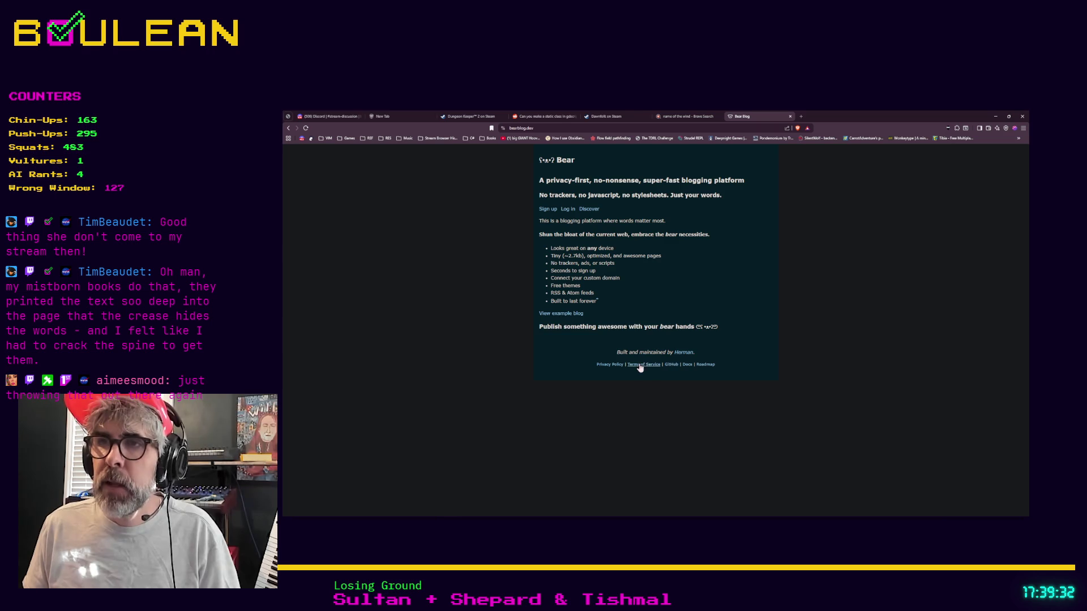
{"action": "left_click", "coordinate": [588, 209]}
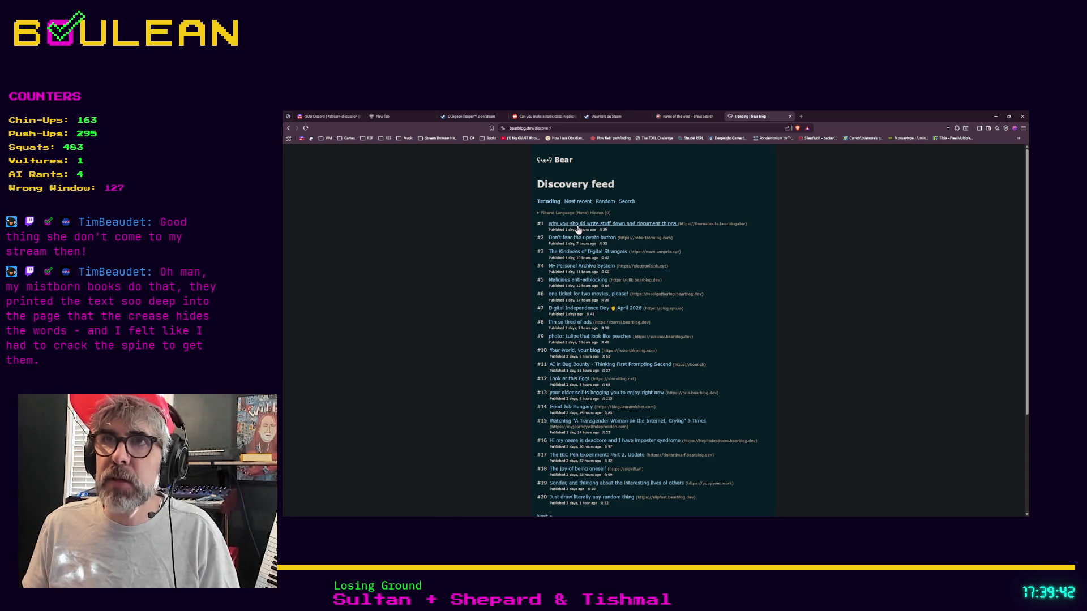
Read the trending Bear Blog post 'why you should write stuff down and document things', then return to Godot
{"action": "left_click", "coordinate": [630, 224]}
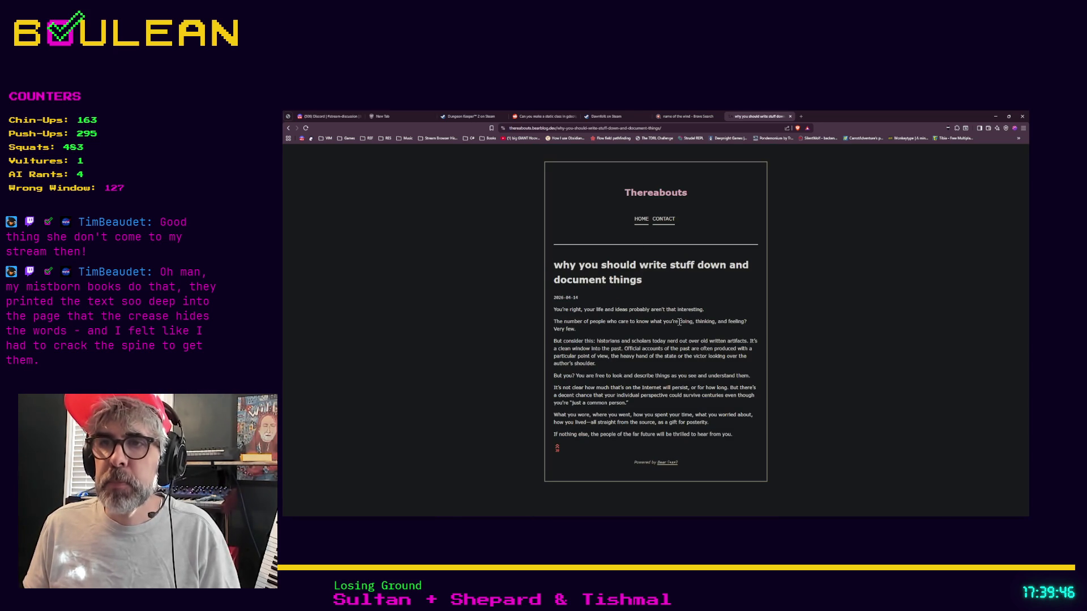
{"action": "left_click", "coordinate": [588, 128]}
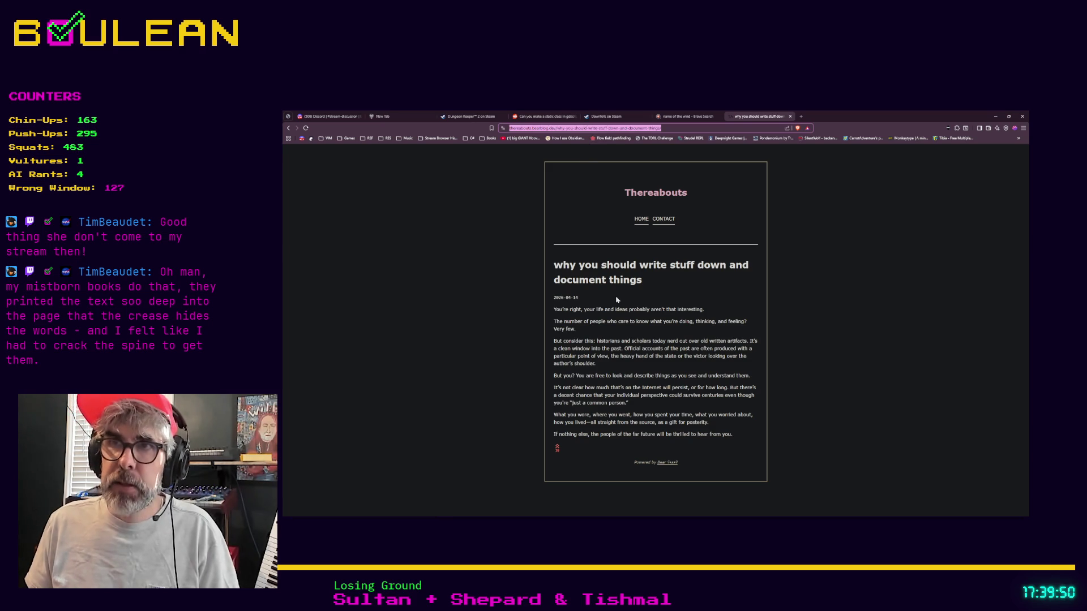
{"action": "left_click", "coordinate": [625, 275]}
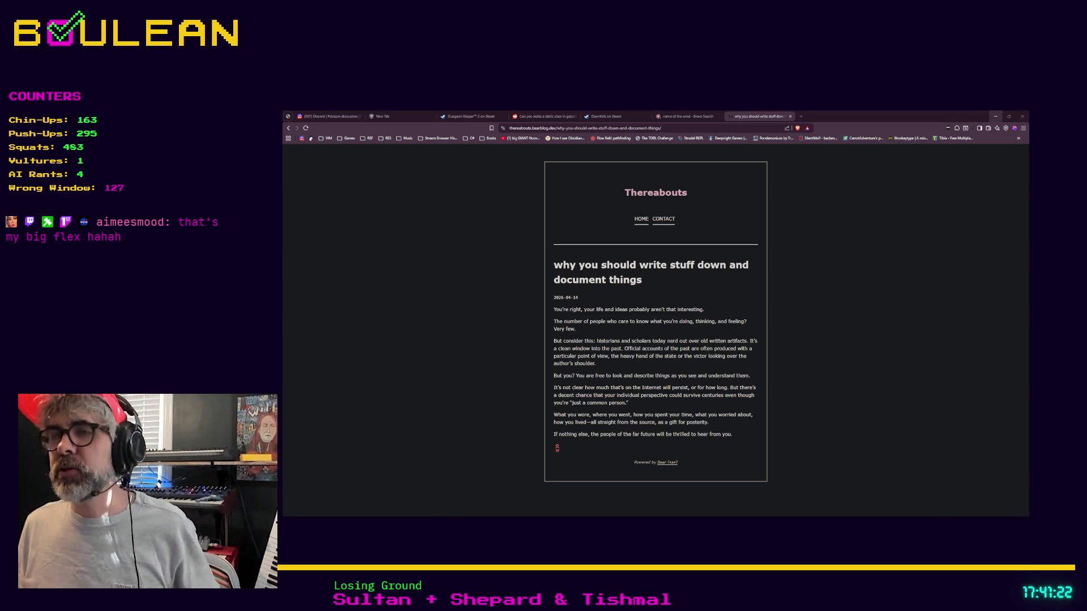
{"action": "key", "text": "alt+Tab"}
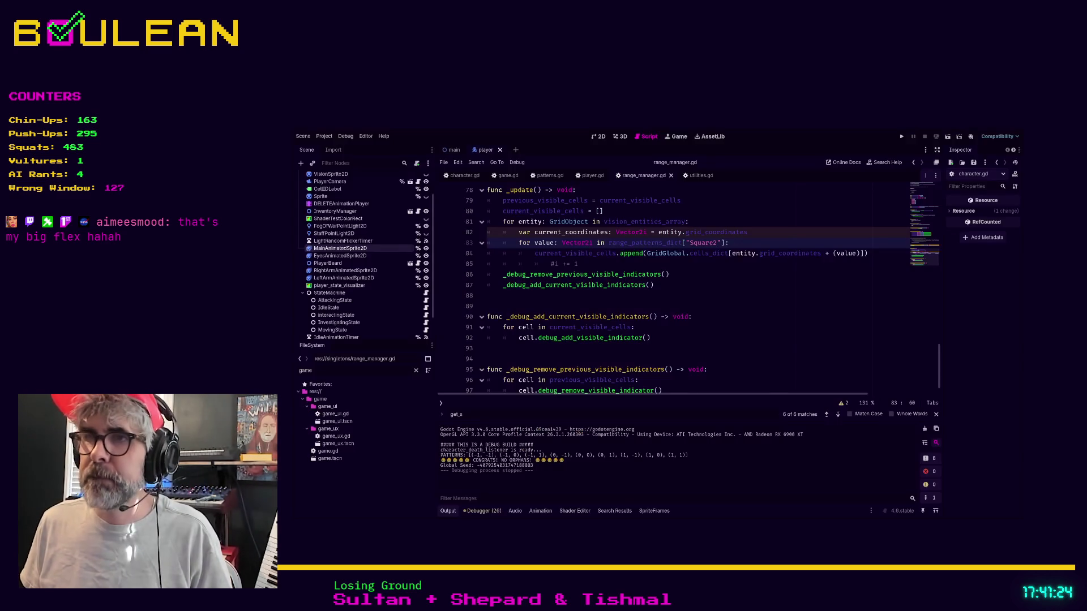
Review lines 88–93 of range_manager.gd, then run the project with F5 to check for errors
{"action": "left_click", "coordinate": [707, 340]}
{"action": "left_click", "coordinate": [630, 348]}
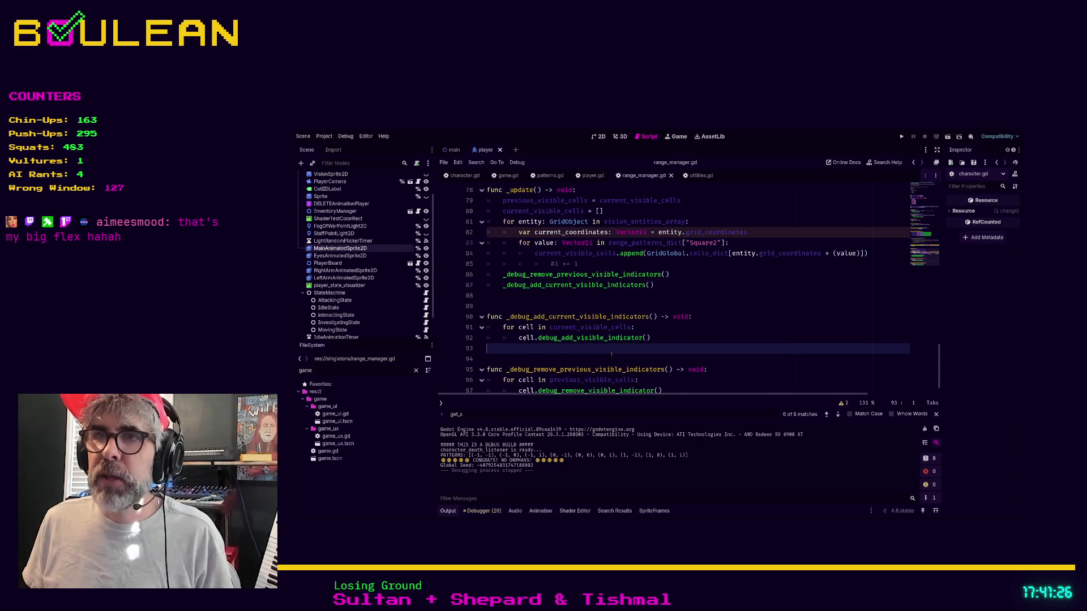
{"action": "scroll", "coordinate": [611, 353], "scroll_direction": "up", "scroll_amount": 1}
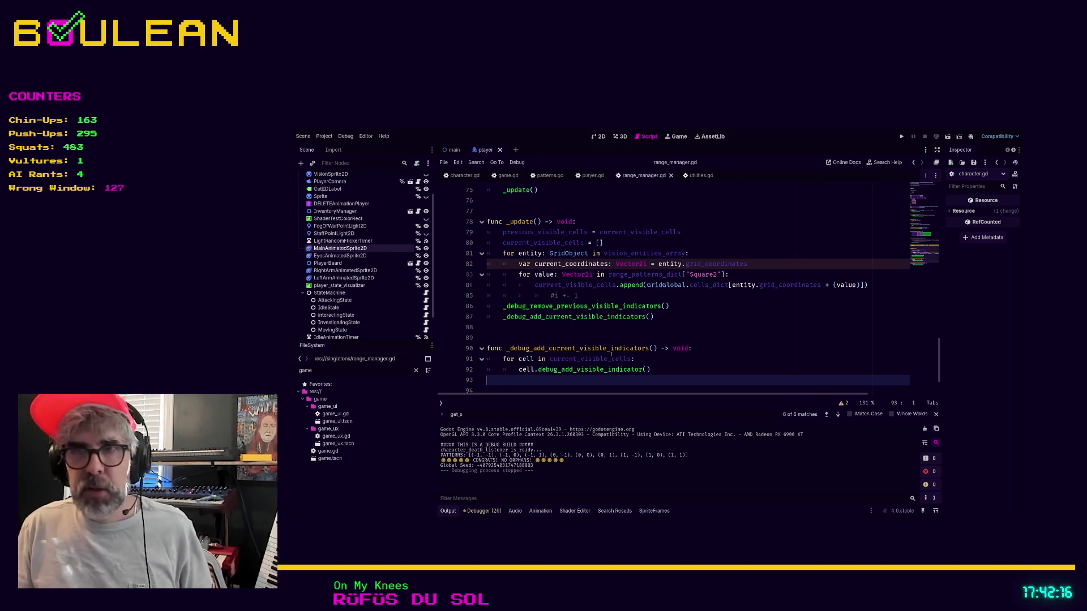
{"action": "left_click", "coordinate": [617, 327]}
{"action": "key", "text": "F5"}
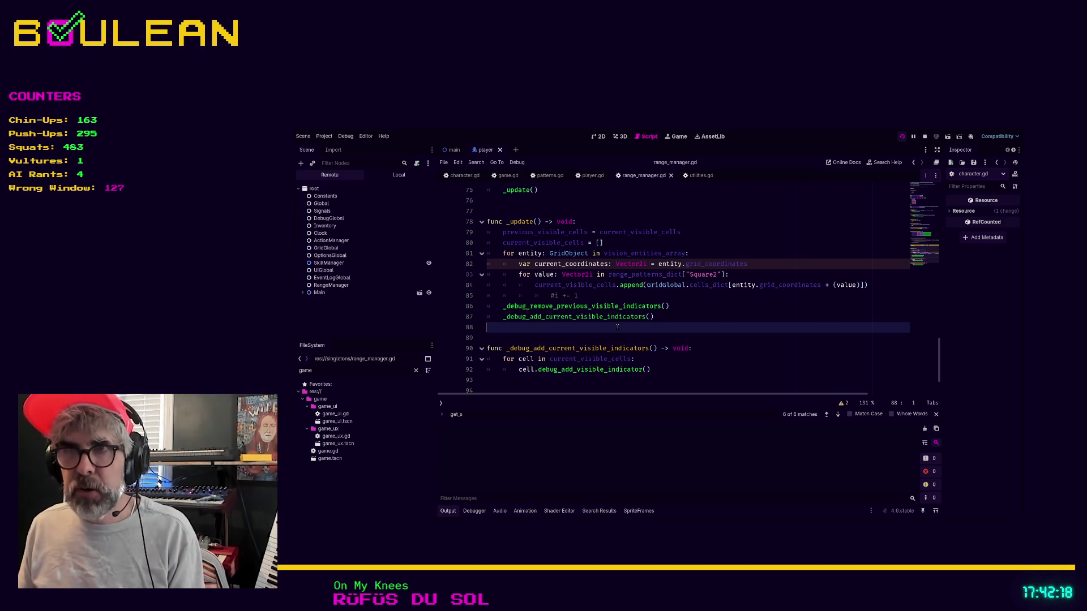
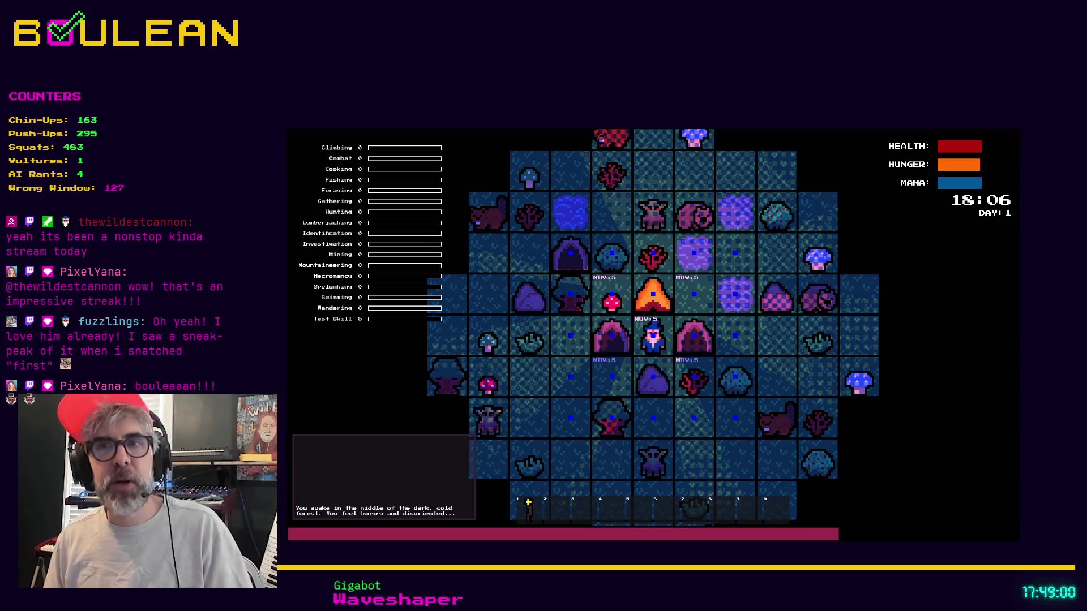
Stop the running game with F8 and switch to the Brave browser window
{"action": "key", "text": "F8"}
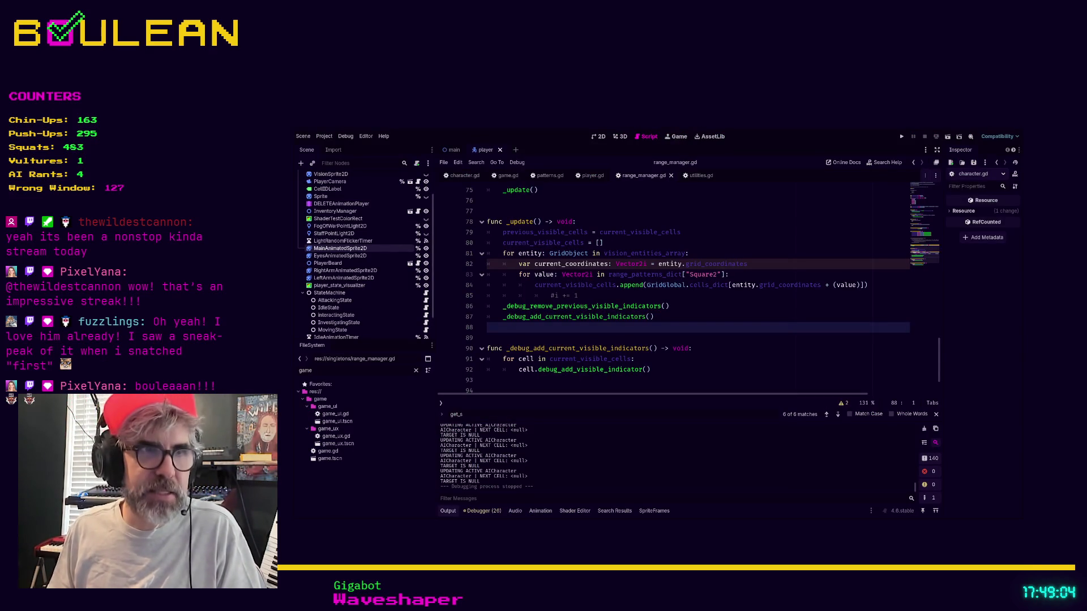
{"action": "key", "text": "alt+Tab"}
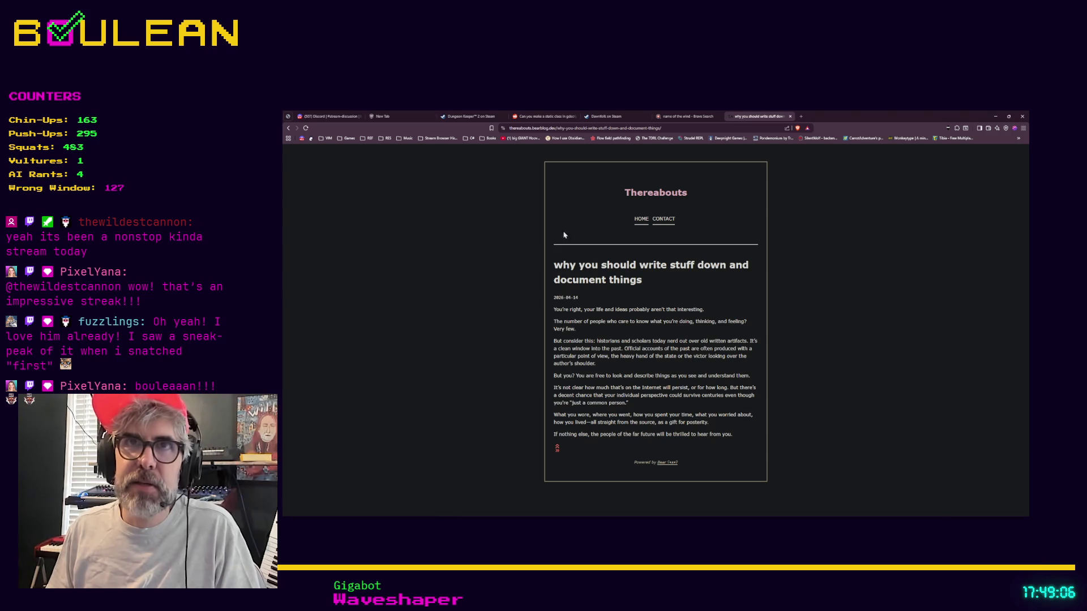
Switch to the Discord tab showing the moderator-privileges message
{"action": "left_click", "coordinate": [327, 116]}
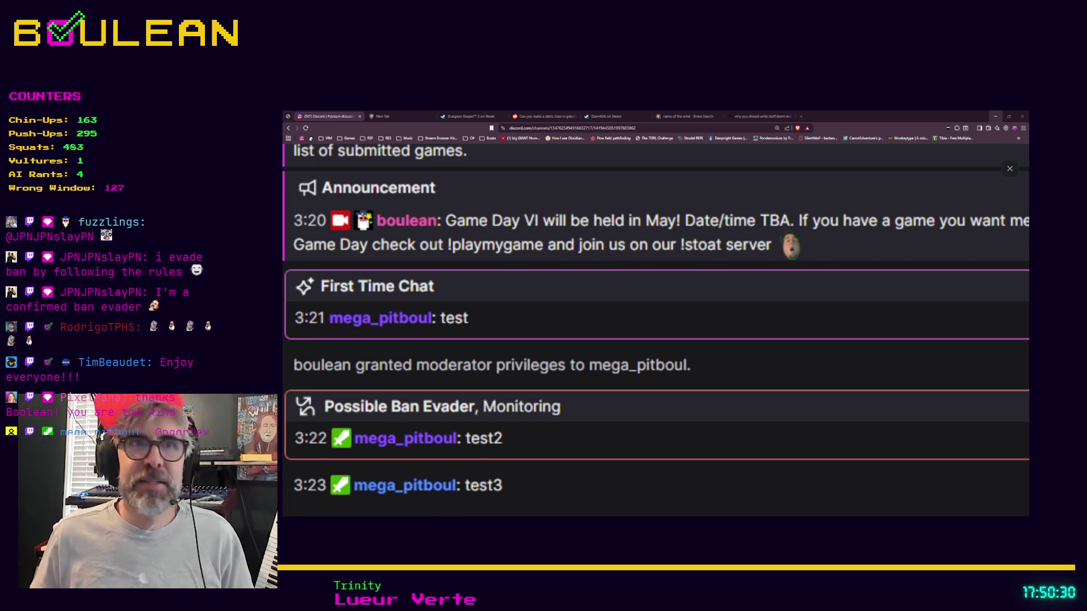
Search Brave for 'cellophane' in a new tab
{"action": "left_click", "coordinate": [995, 116]}
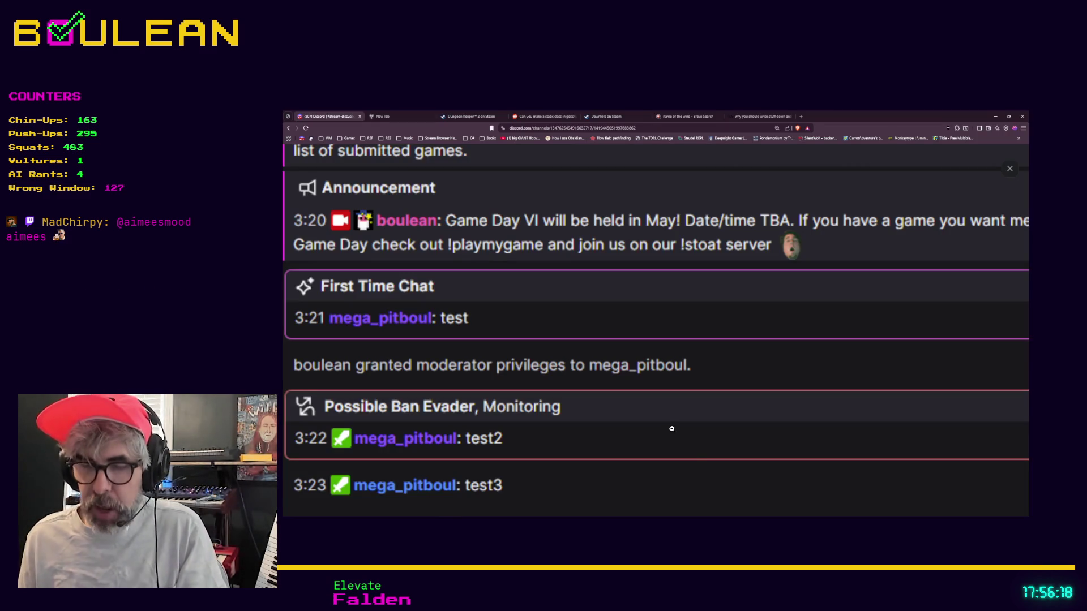
{"action": "key", "text": "ctrl+t"}
{"action": "type", "text": "cellophane"}
{"action": "key", "text": "Return"}
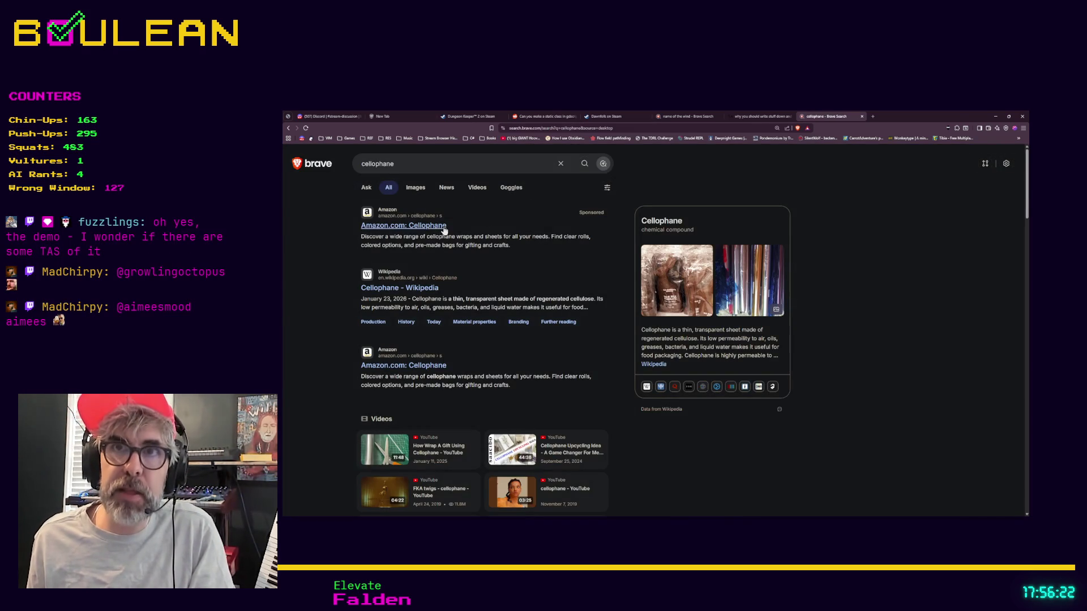
Browse the image results for cellophane
{"action": "left_click", "coordinate": [414, 189]}
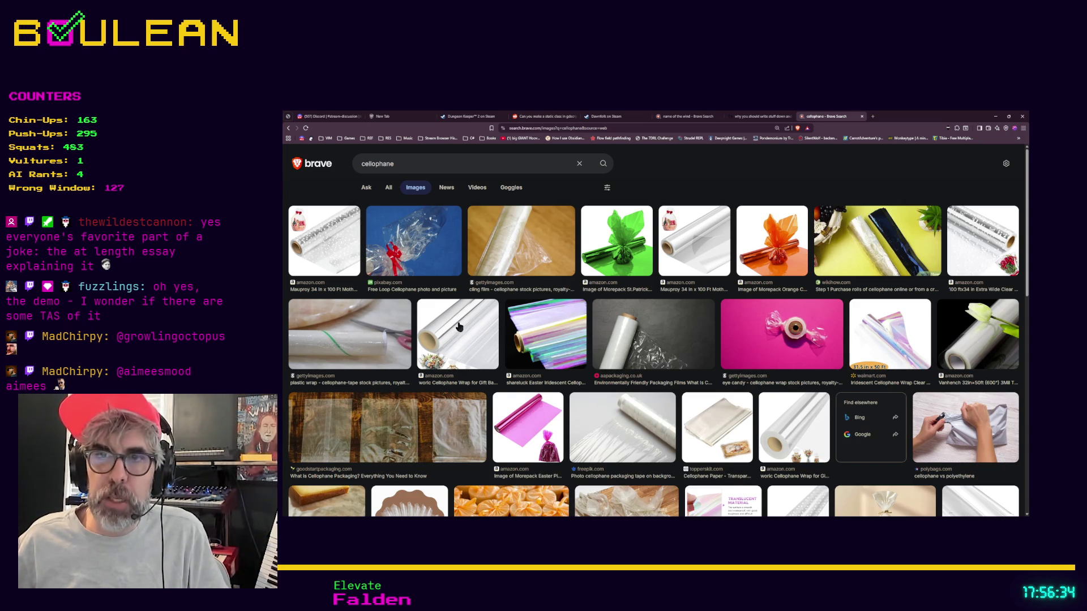
{"action": "scroll", "coordinate": [458, 327], "scroll_direction": "down", "scroll_amount": 1}
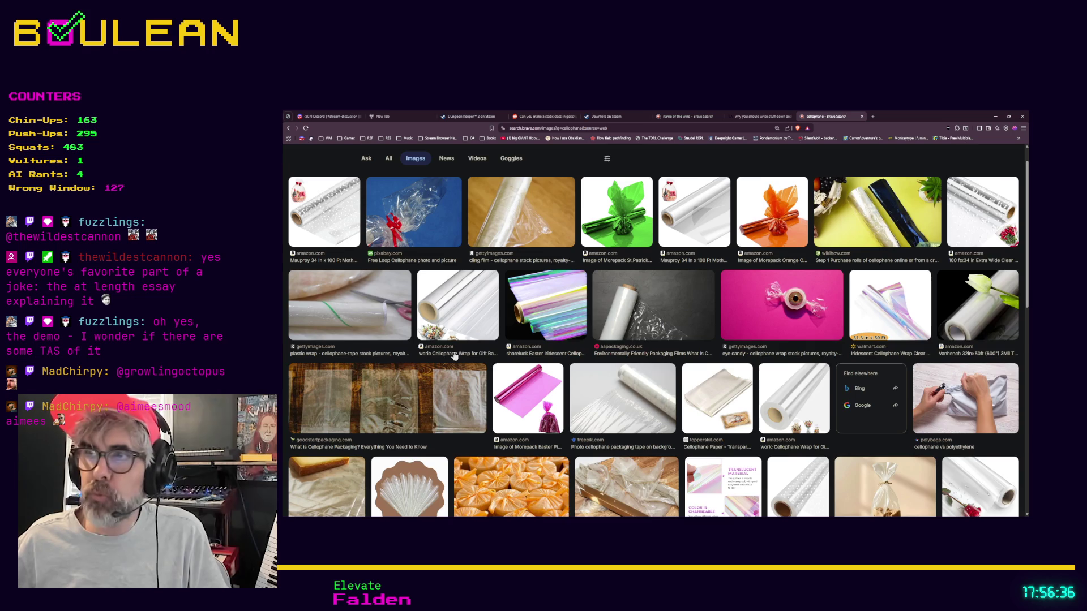
{"action": "scroll", "coordinate": [454, 355], "scroll_direction": "up", "scroll_amount": 1}
Replace the query with 'tupac' and run the image search
{"action": "left_click", "coordinate": [467, 168]}
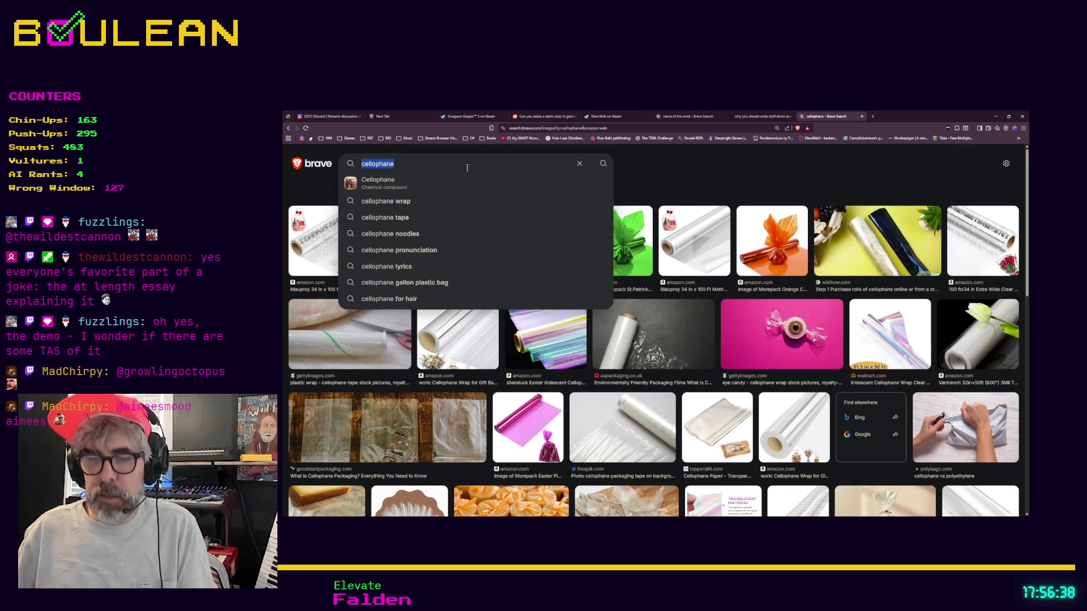
{"action": "type", "text": "tupac"}
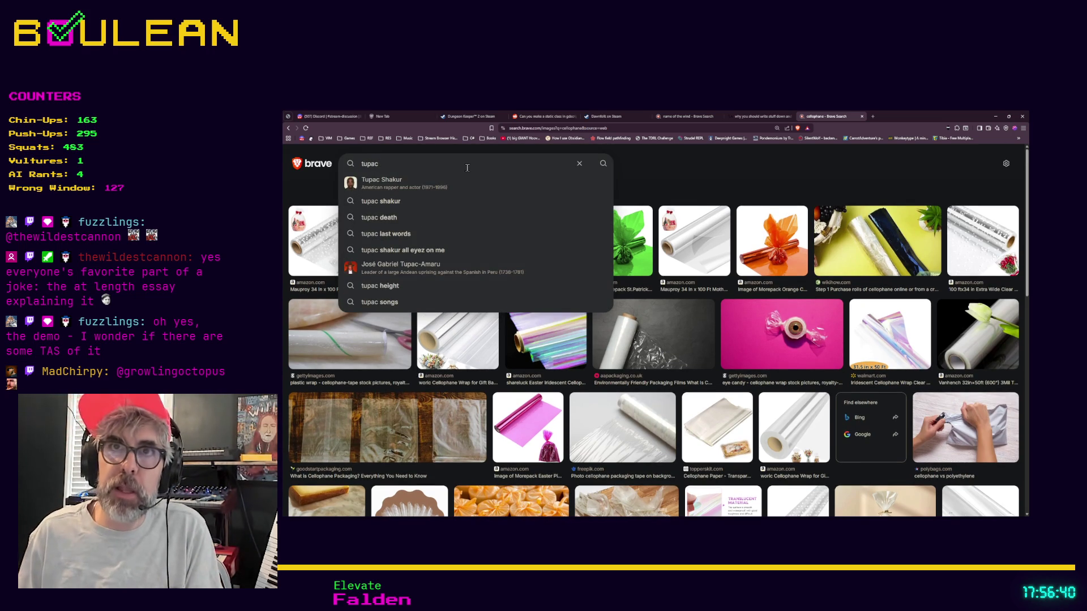
{"action": "key", "text": "Return"}
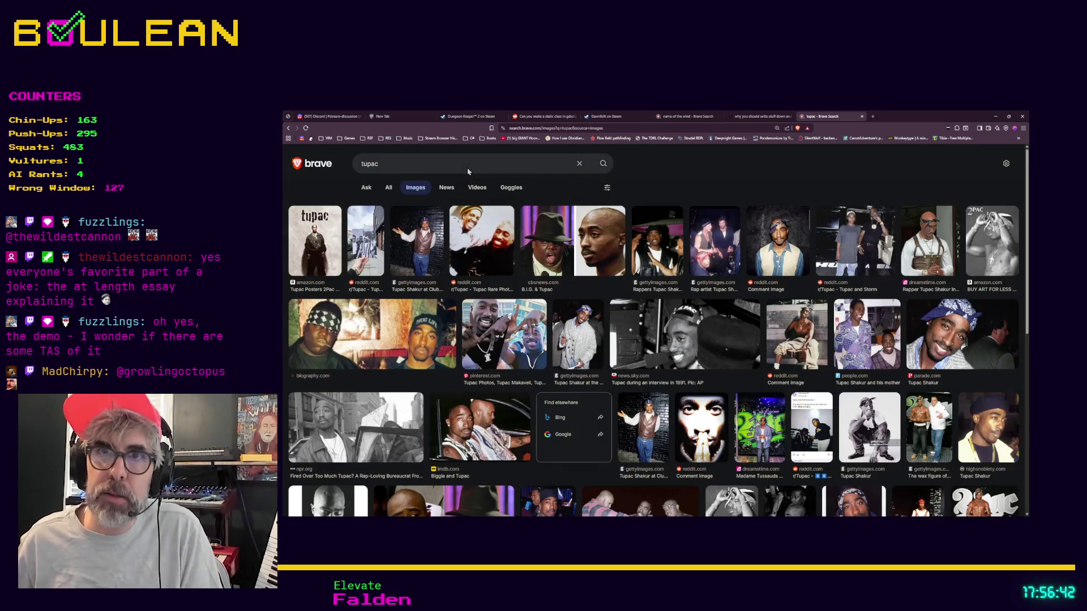
Preview the Biggie and Tupac photo from biography.com, then return to range_manager.gd in Godot
{"action": "left_click", "coordinate": [426, 317]}
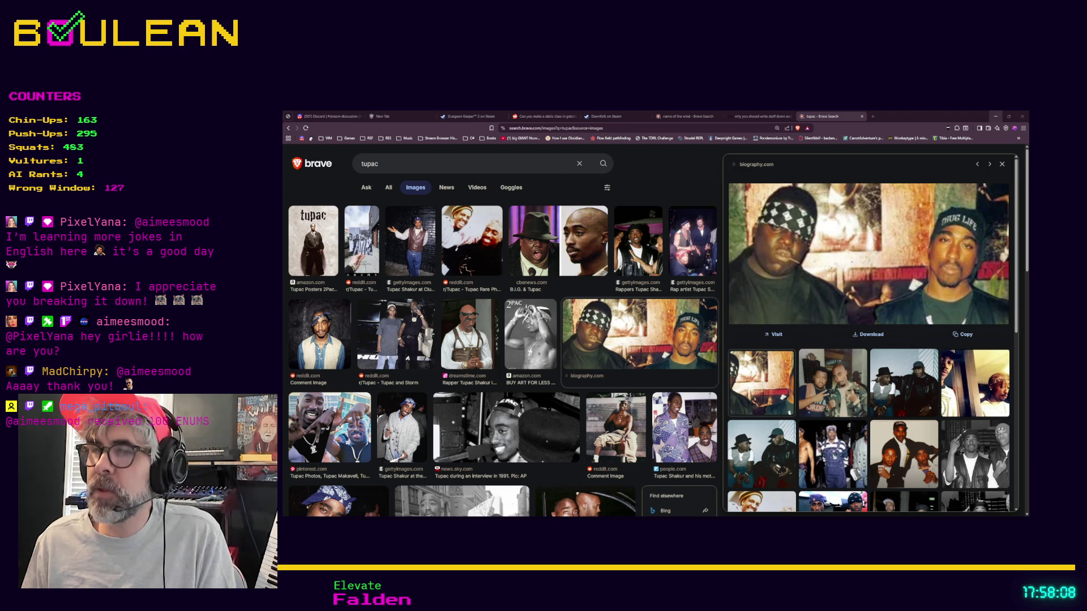
{"action": "key", "text": "alt+Tab"}
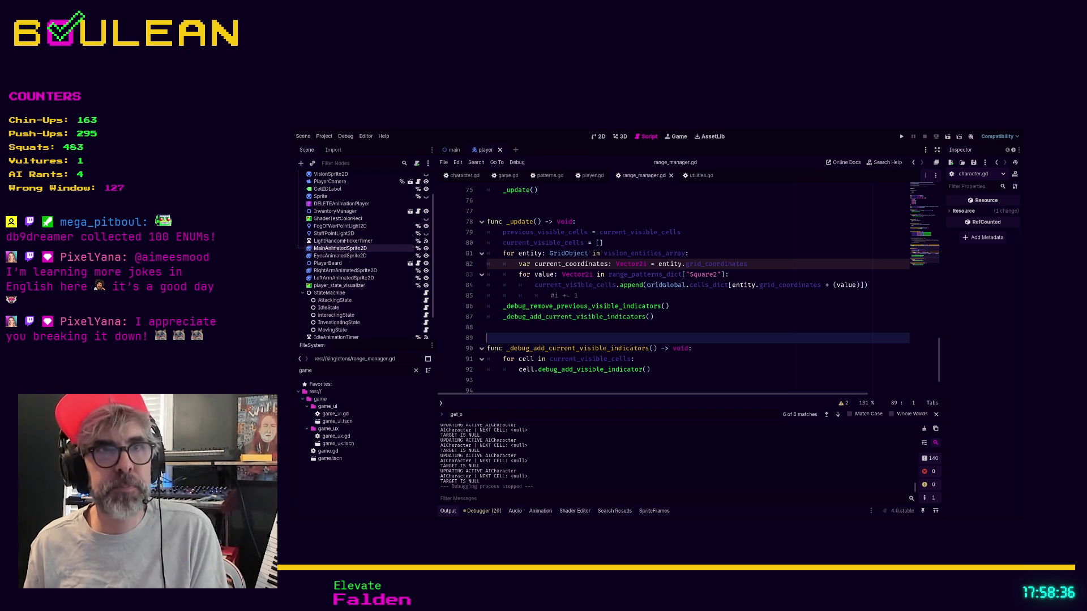
Run the game, move the wizard one tile down to check its vision grid, then close it
{"action": "left_click", "coordinate": [617, 383]}
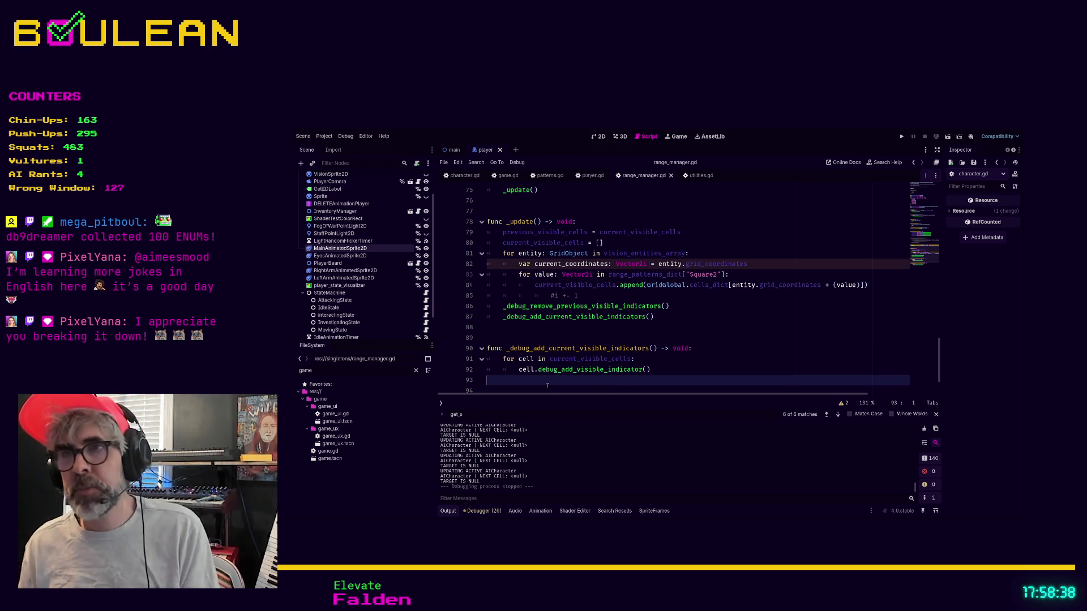
{"action": "key", "text": "F5"}
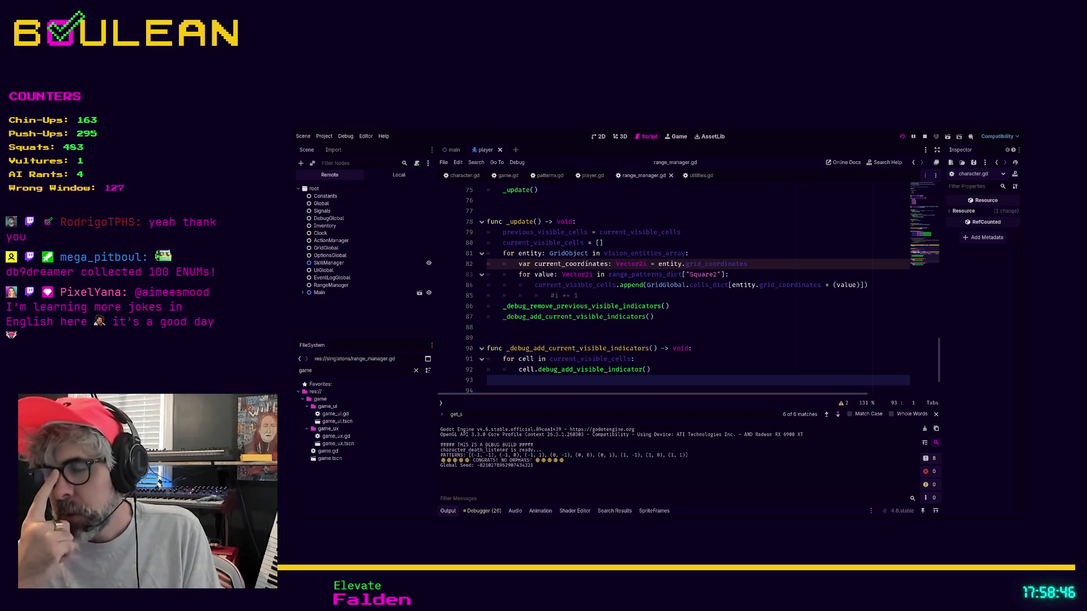
{"action": "key", "text": "F5"}
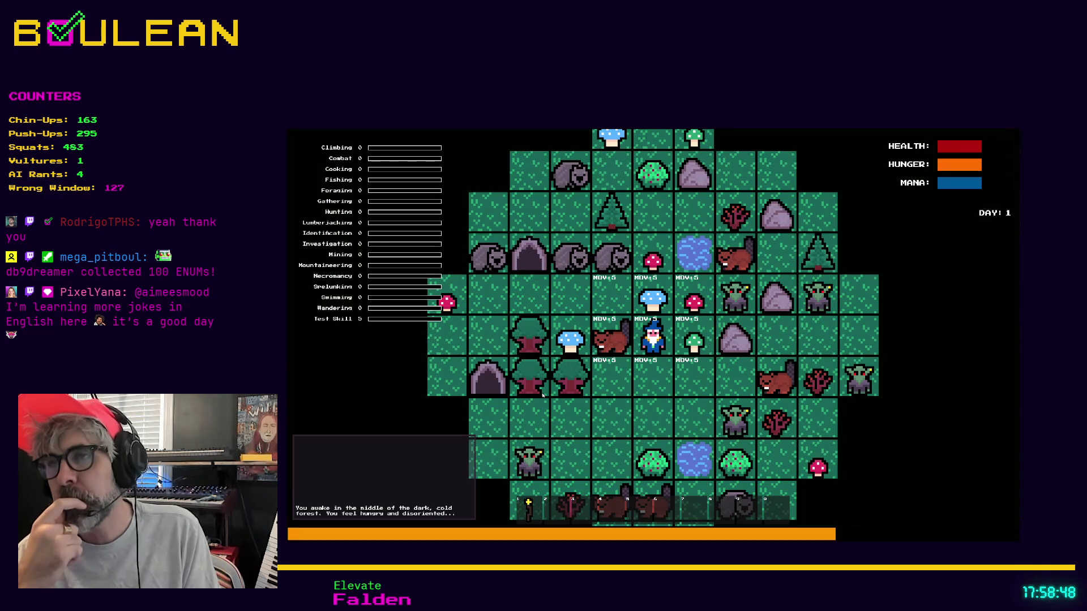
{"action": "key", "text": "Down"}
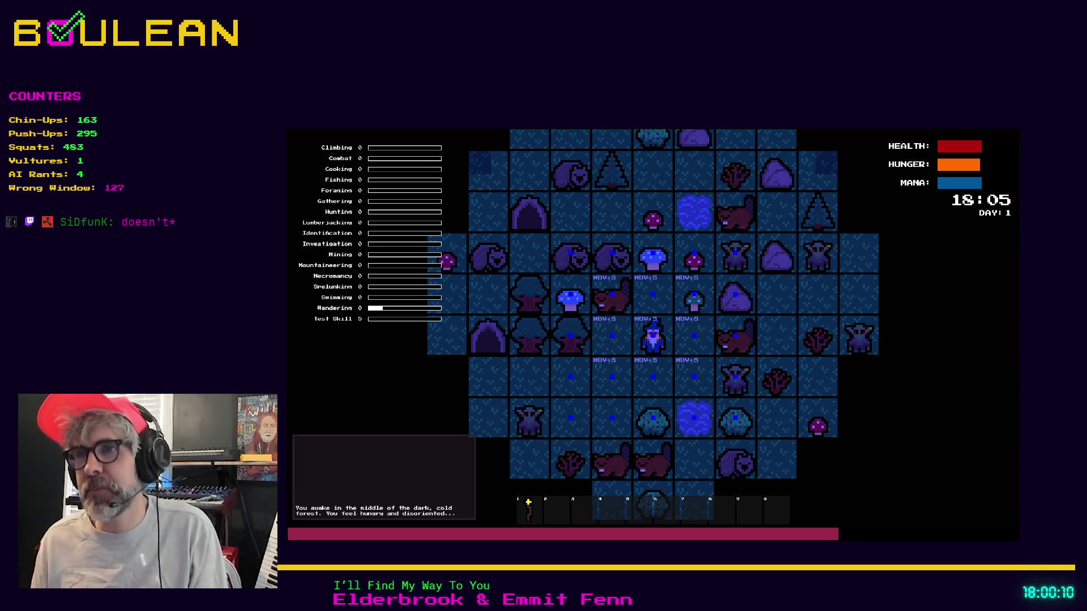
{"action": "key", "text": "Escape"}
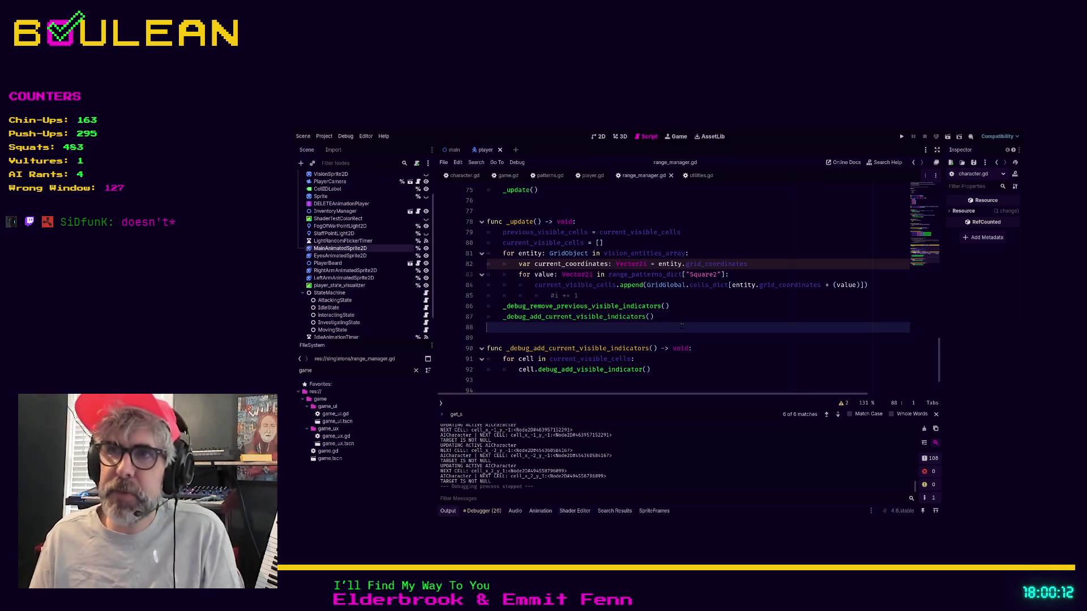
Delete the commented-out lines 70–71 and two blank lines above _on_character_completed_action
{"action": "key", "text": "Down"}
{"action": "scroll", "coordinate": [578, 338], "scroll_direction": "up", "scroll_amount": 4}
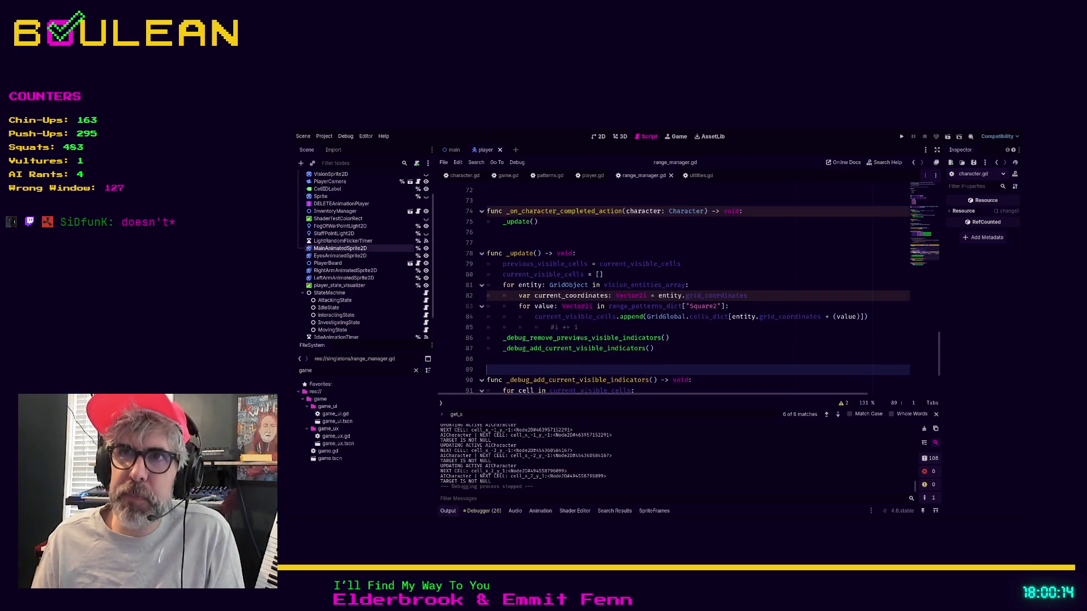
{"action": "scroll", "coordinate": [578, 339], "scroll_direction": "up", "scroll_amount": 1}
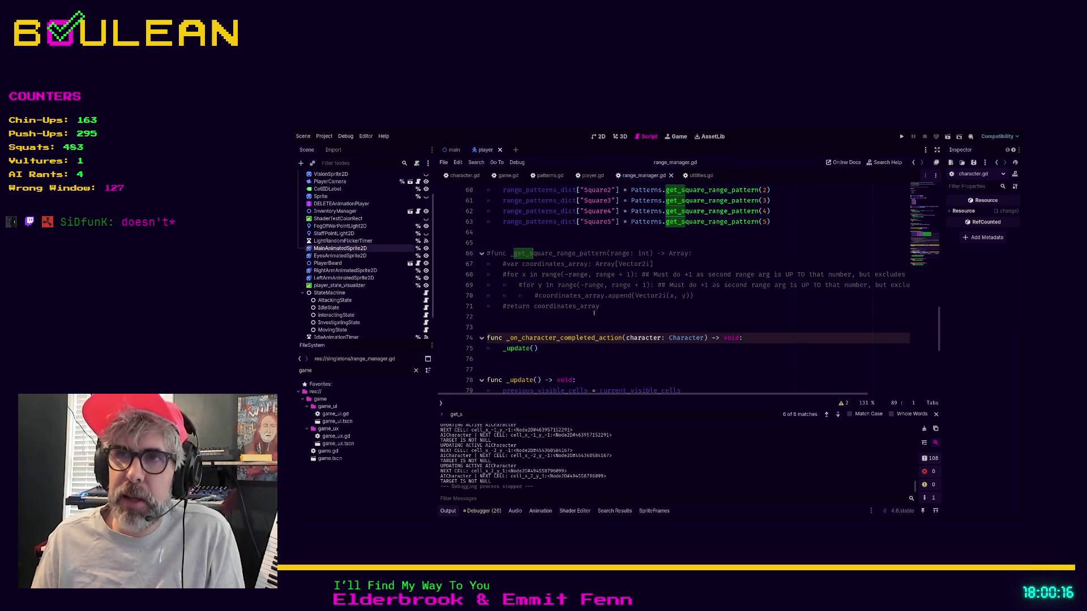
{"action": "left_click", "coordinate": [587, 316]}
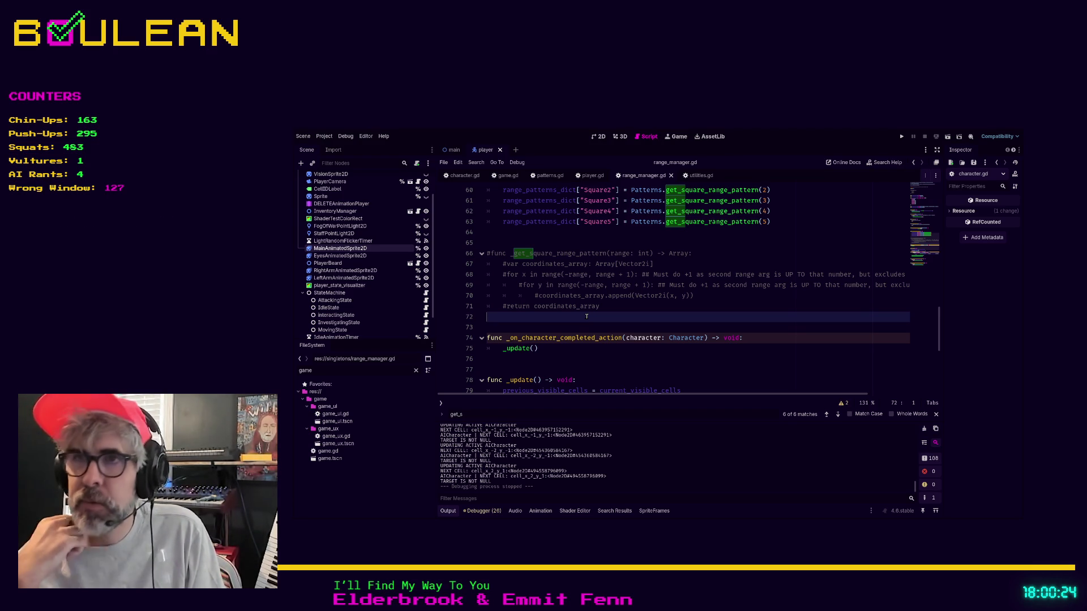
{"action": "key", "text": "Up"}
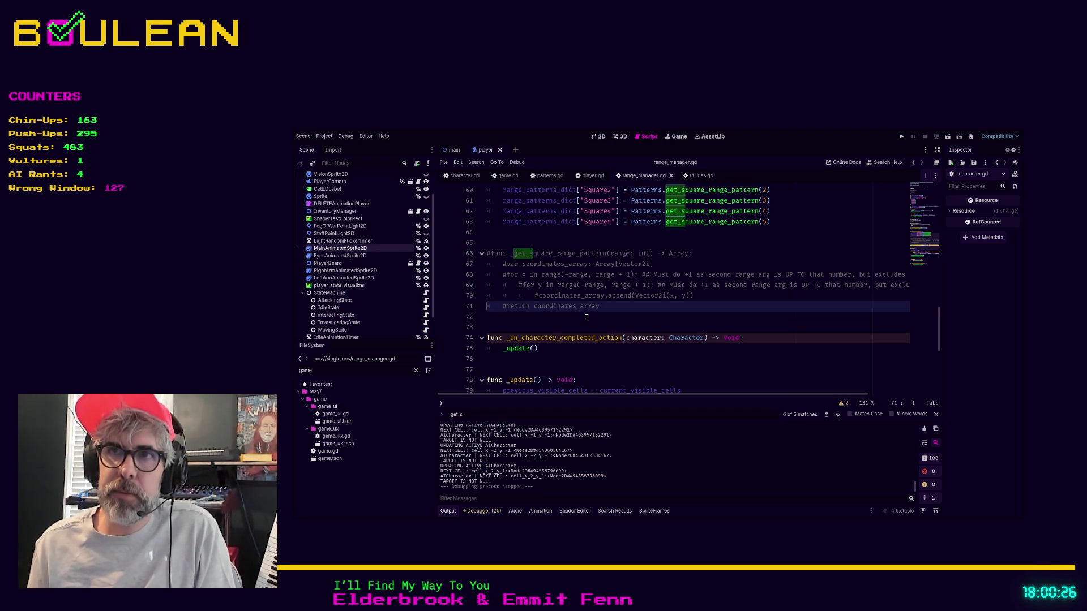
{"action": "key", "text": "End"}
{"action": "key", "text": "shift+Home"}
{"action": "key", "text": "shift+Home"}
{"action": "key", "text": "shift+Up"}
{"action": "key", "text": "shift+Up"}
{"action": "key", "text": "shift+Up"}
{"action": "key", "text": "shift+Up"}
{"action": "key", "text": "Delete"}
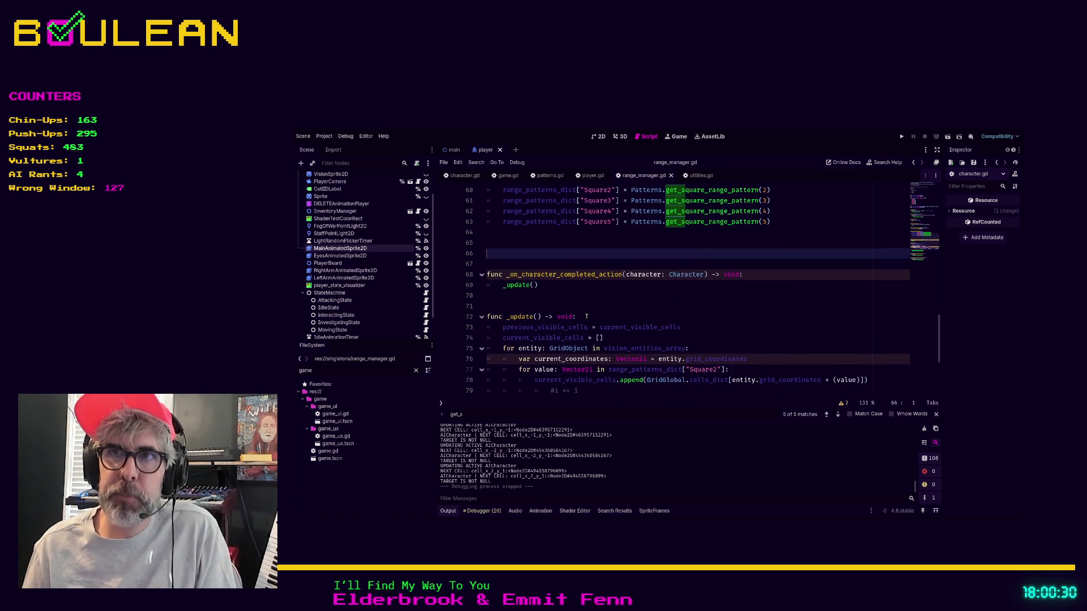
{"action": "key", "text": "BackSpace"}
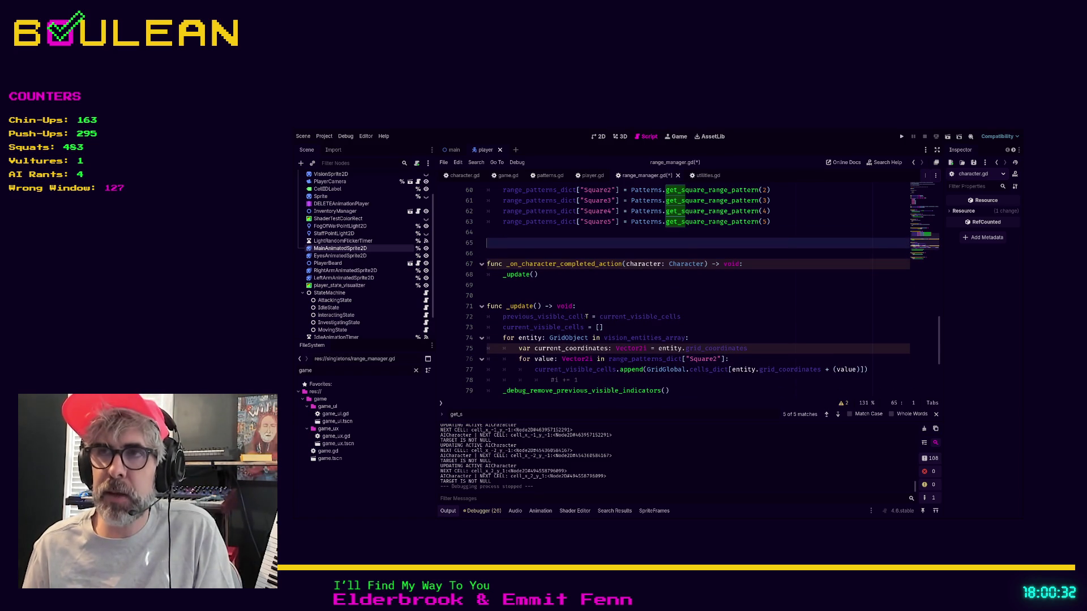
{"action": "key", "text": "BackSpace"}
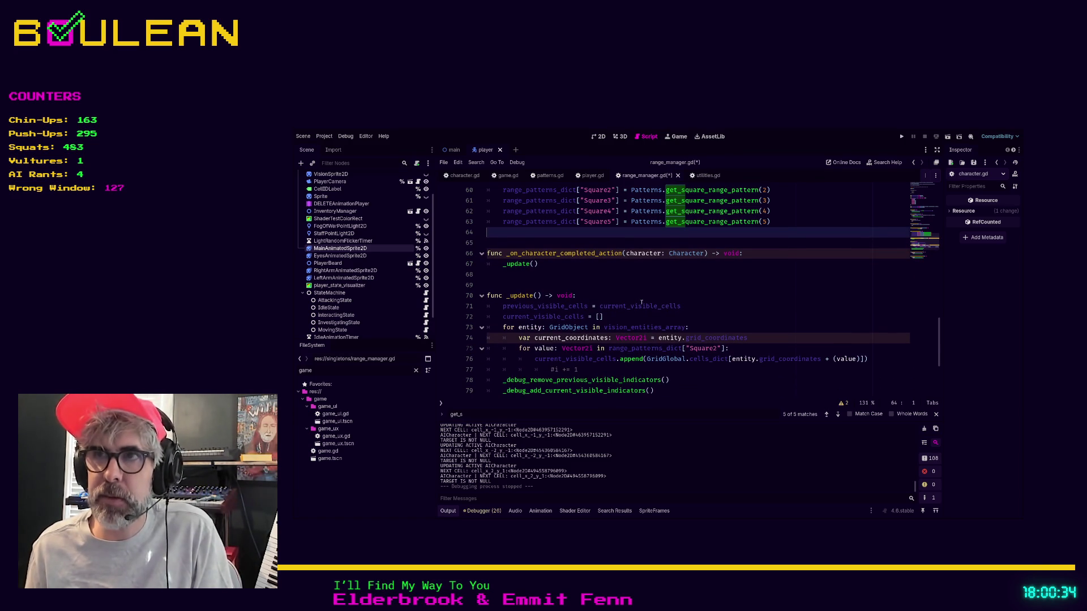
Scroll up to the declarations and select the vision entities array on line 30
{"action": "scroll", "coordinate": [649, 301], "scroll_direction": "up", "scroll_amount": 2}
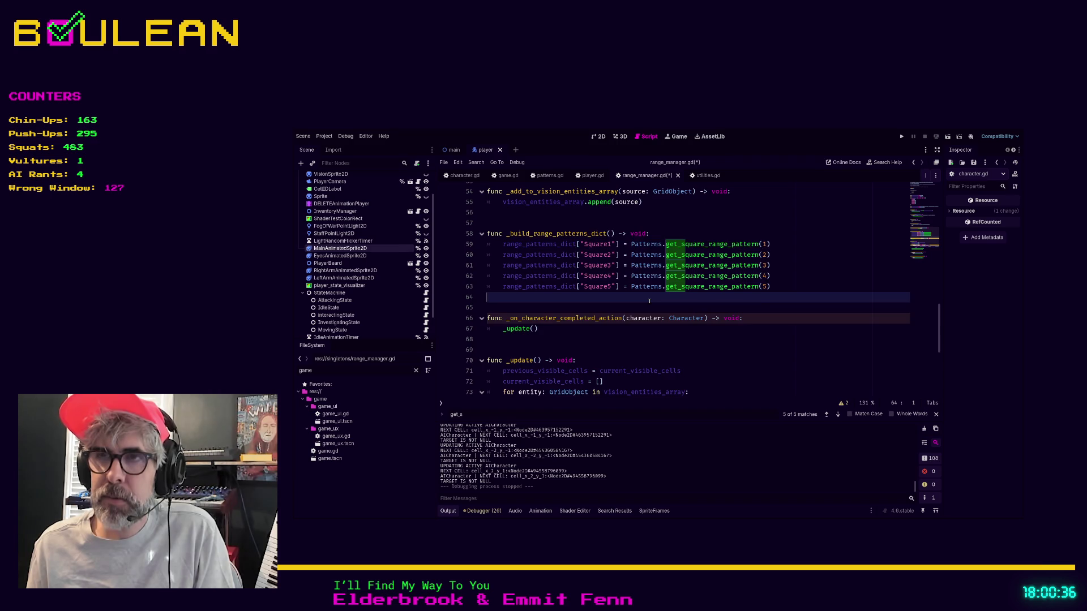
{"action": "scroll", "coordinate": [649, 301], "scroll_direction": "up", "scroll_amount": 9}
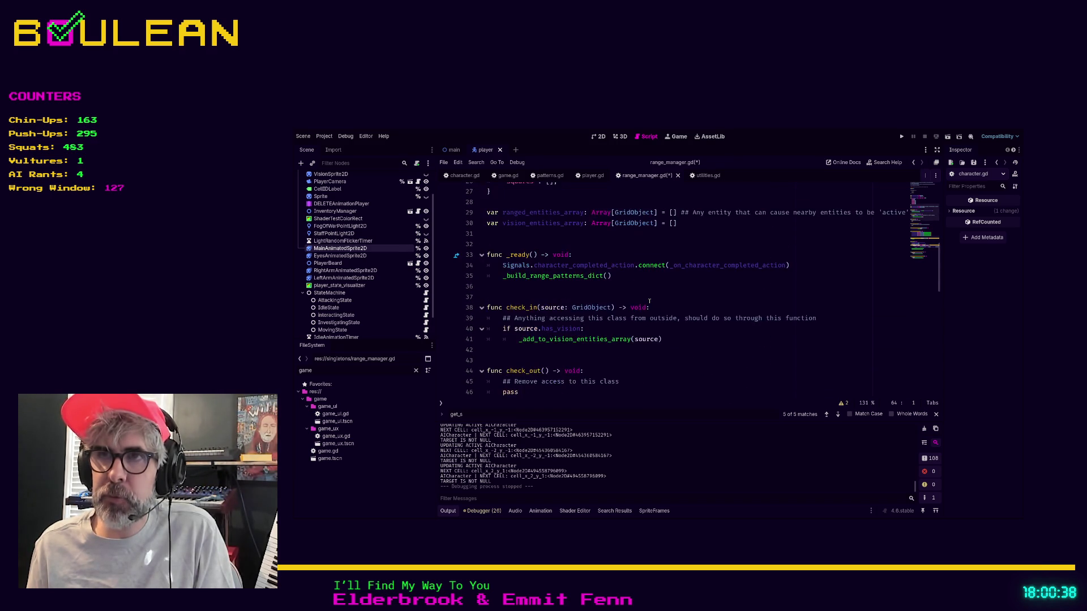
{"action": "scroll", "coordinate": [619, 305], "scroll_direction": "up", "scroll_amount": 3}
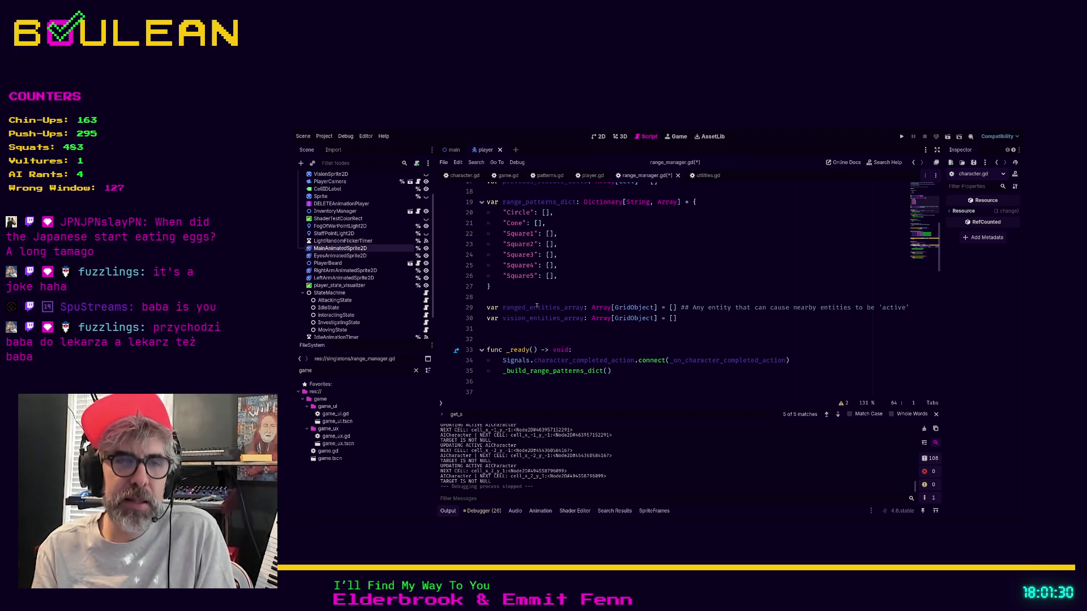
{"action": "left_click_drag", "start_coordinate": [679, 327], "coordinate": [529, 327]}
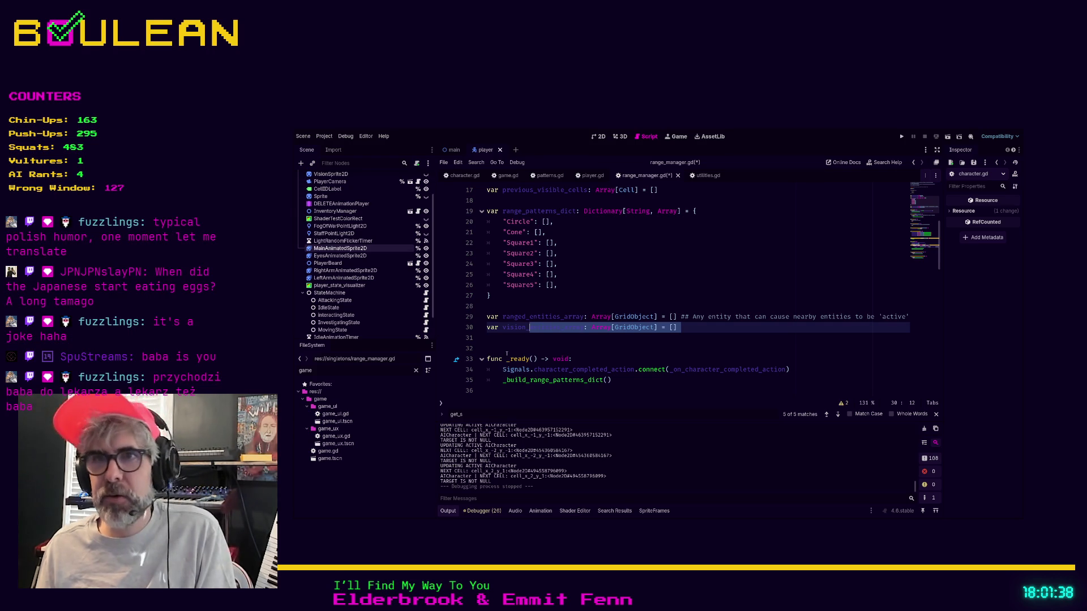
{"action": "key", "text": "Down"}
{"action": "key", "text": "Down"}
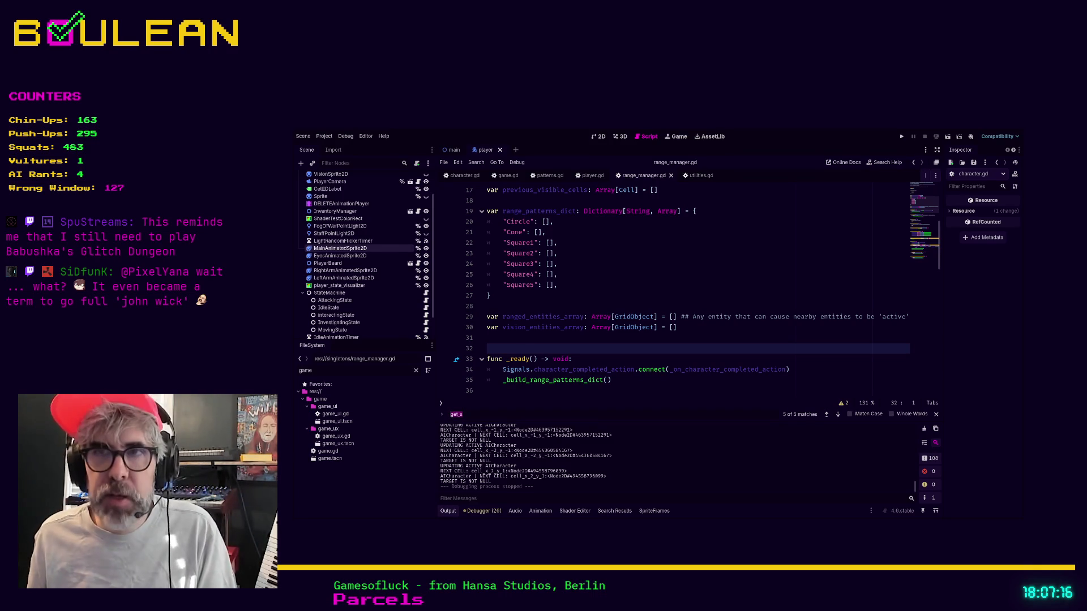
Read through range_manager.gd from line 31 down to blank line 57
{"action": "left_click", "coordinate": [511, 341]}
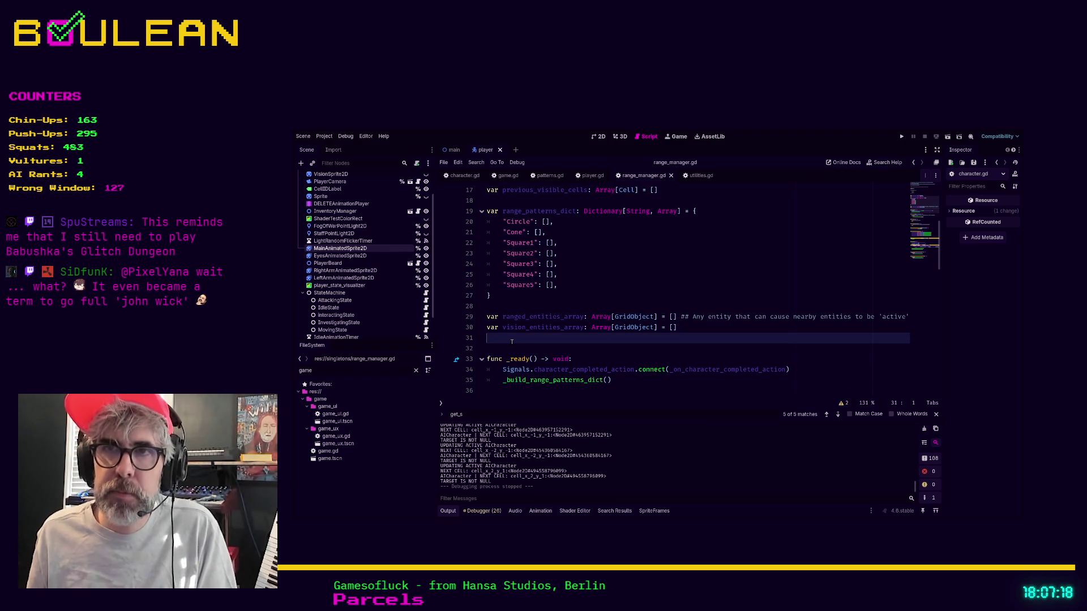
{"action": "left_click", "coordinate": [511, 349]}
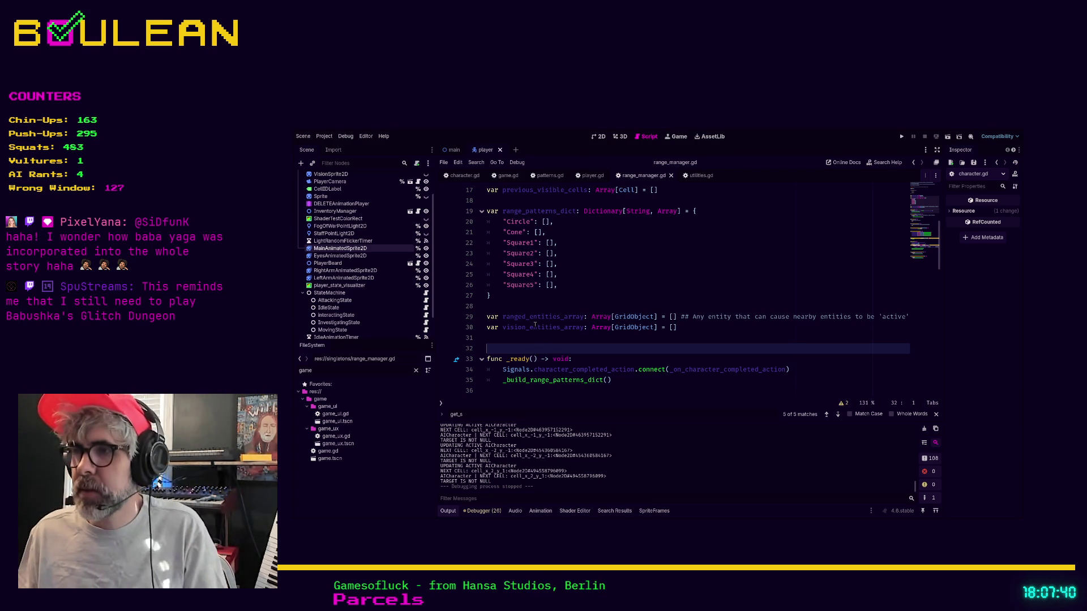
{"action": "scroll", "coordinate": [535, 324], "scroll_direction": "down", "scroll_amount": 3}
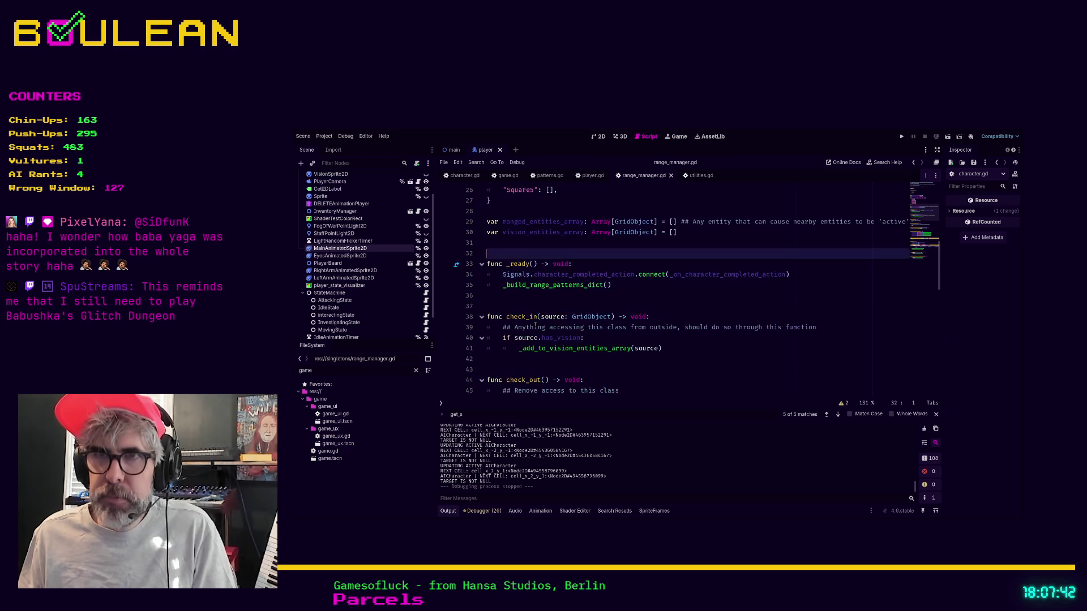
{"action": "scroll", "coordinate": [593, 326], "scroll_direction": "down", "scroll_amount": 2}
{"action": "left_click", "coordinate": [499, 360]}
{"action": "scroll", "coordinate": [495, 354], "scroll_direction": "down", "scroll_amount": 1}
{"action": "left_click", "coordinate": [507, 371]}
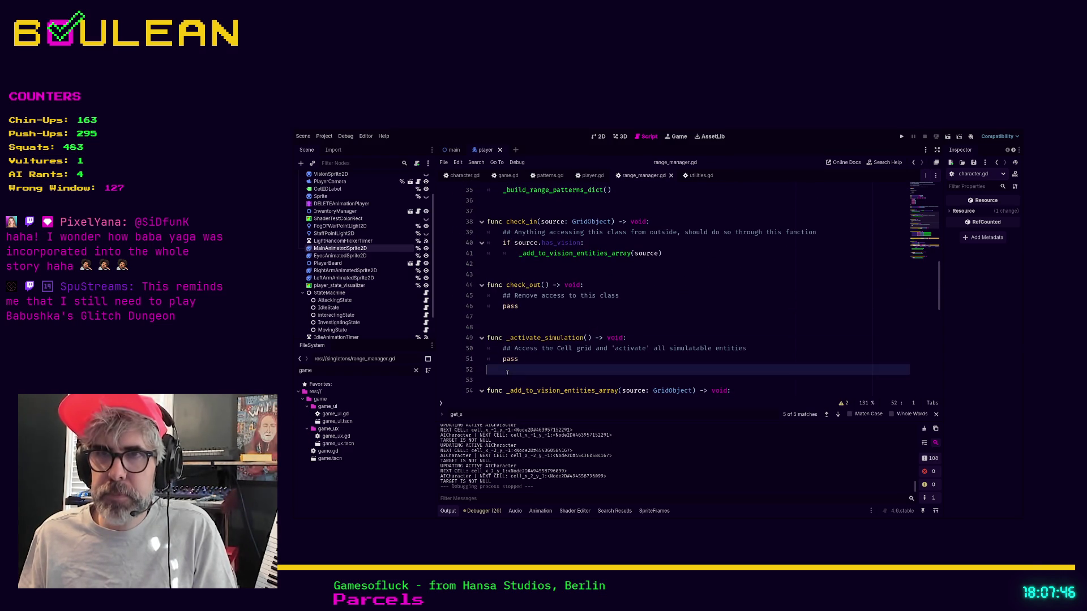
{"action": "key", "text": "Down"}
{"action": "scroll", "coordinate": [520, 351], "scroll_direction": "down", "scroll_amount": 3}
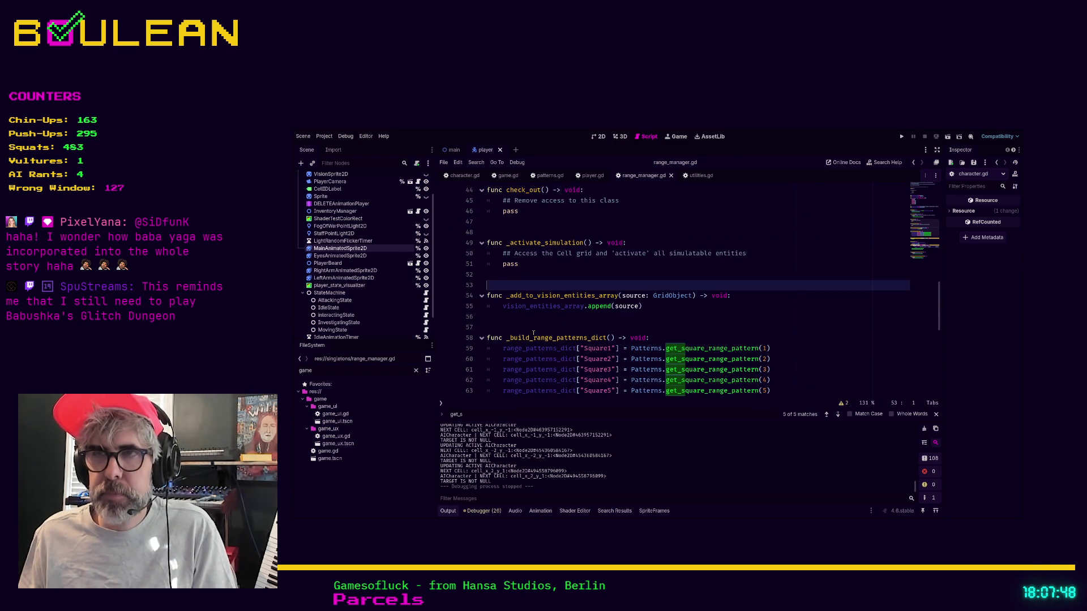
{"action": "left_click", "coordinate": [535, 328]}
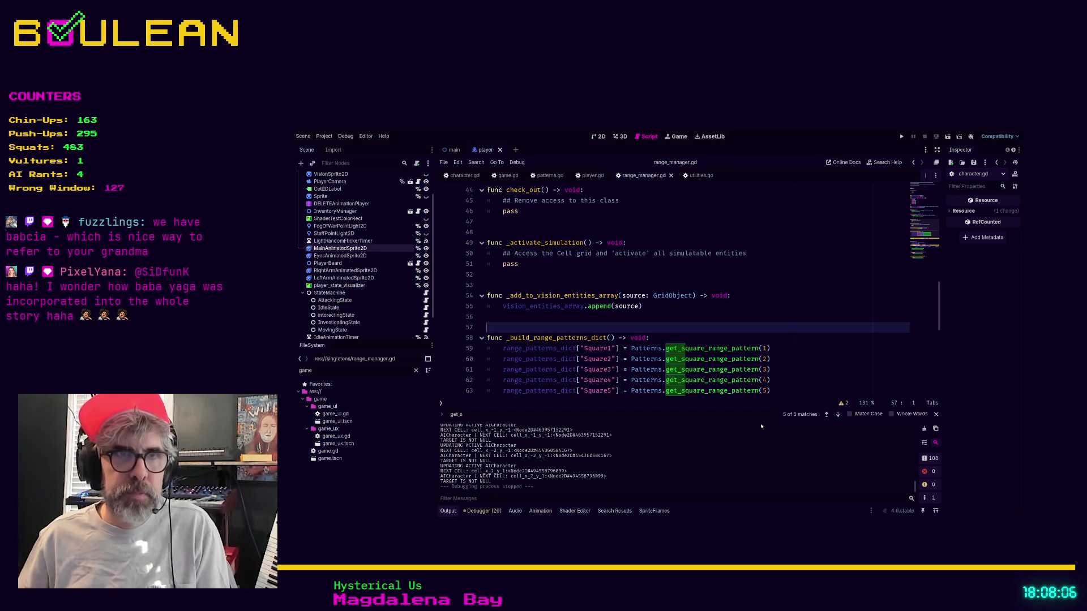
Scroll to _build_range_patterns_dict and save the scene with Ctrl+S
{"action": "scroll", "coordinate": [609, 390], "scroll_direction": "down", "scroll_amount": 1}
{"action": "left_click", "coordinate": [582, 379]}
{"action": "key", "text": "ctrl+s"}
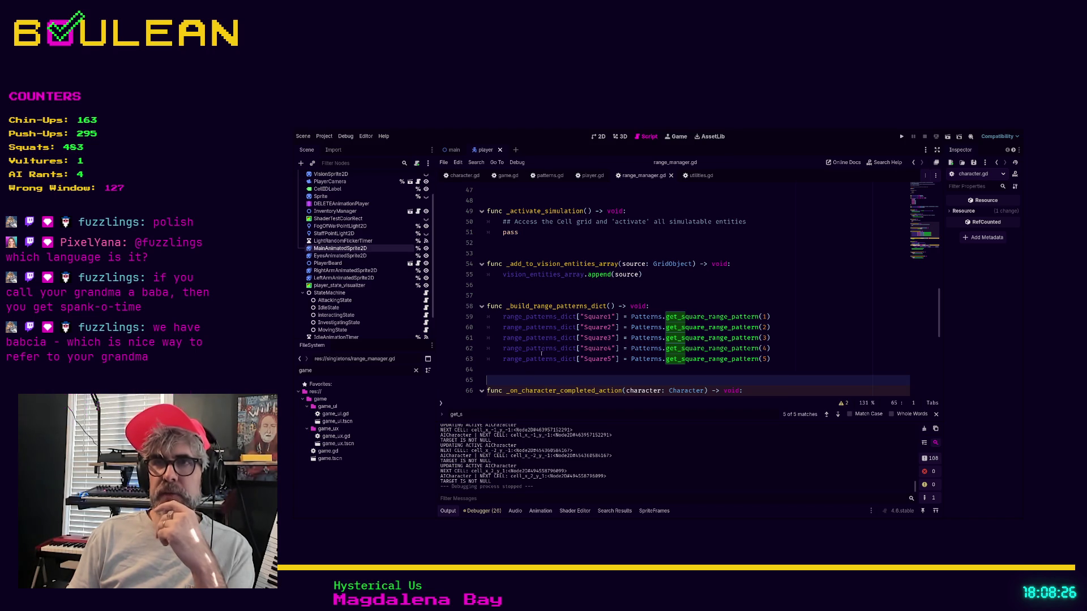
Comment out lines 58–63 of _build_range_patterns_dict with Ctrl+K, then reselect them
{"action": "left_click_drag", "start_coordinate": [526, 368], "coordinate": [475, 312]}
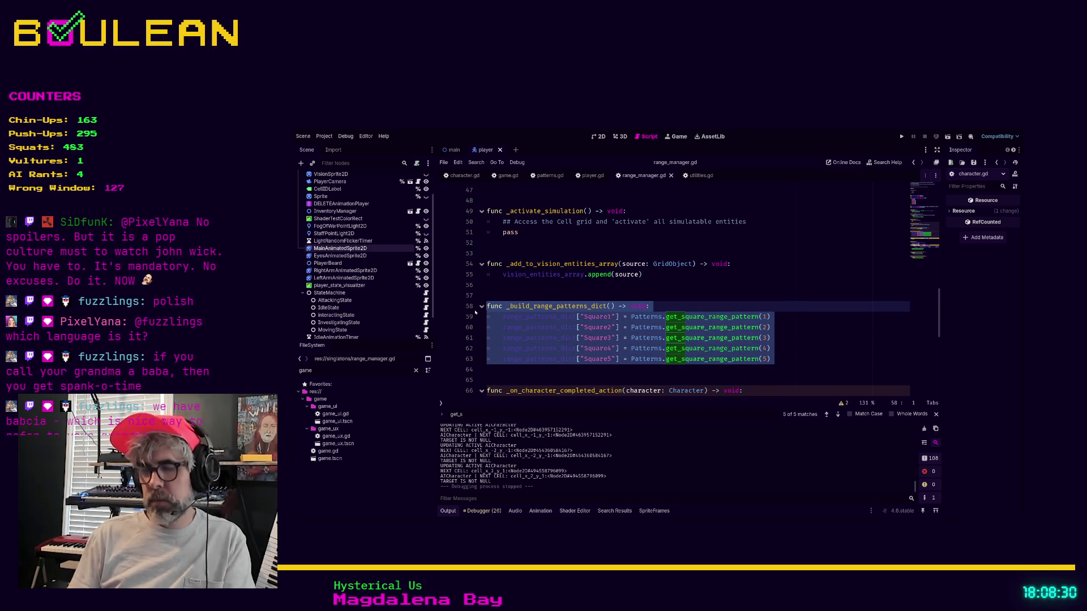
{"action": "key", "text": "ctrl+k"}
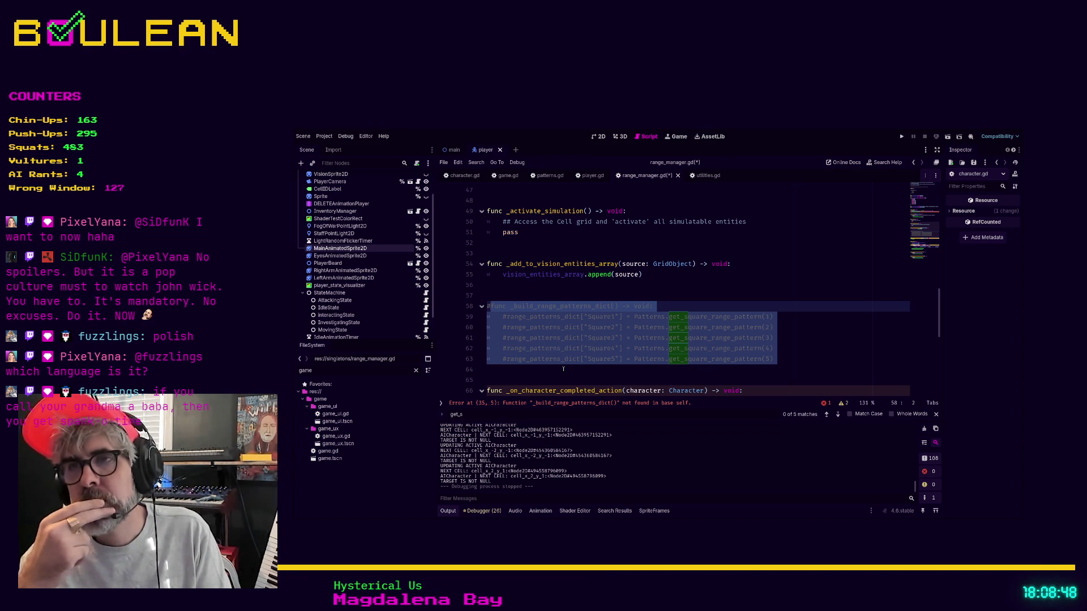
{"action": "left_click", "coordinate": [563, 369]}
{"action": "left_click_drag", "start_coordinate": [563, 370], "coordinate": [485, 313]}
{"action": "key", "text": "ctrl+c"}
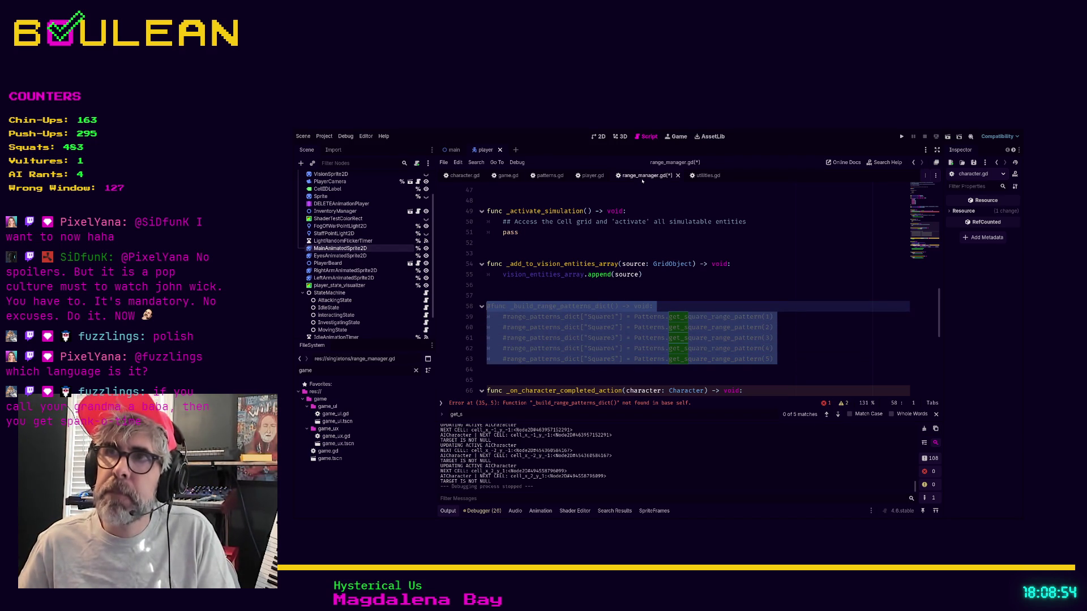
Paste the commented _build_range_patterns_dict block into patterns.gd at line 18 and select the ring1 name
{"action": "left_click", "coordinate": [548, 176]}
{"action": "left_click", "coordinate": [557, 370]}
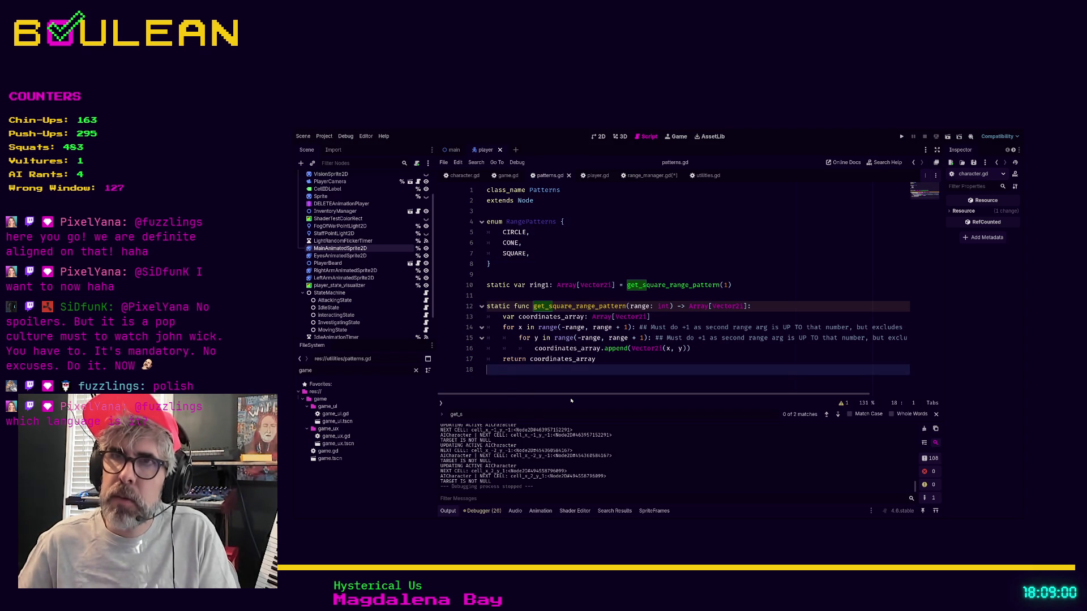
{"action": "key", "text": "ctrl+v"}
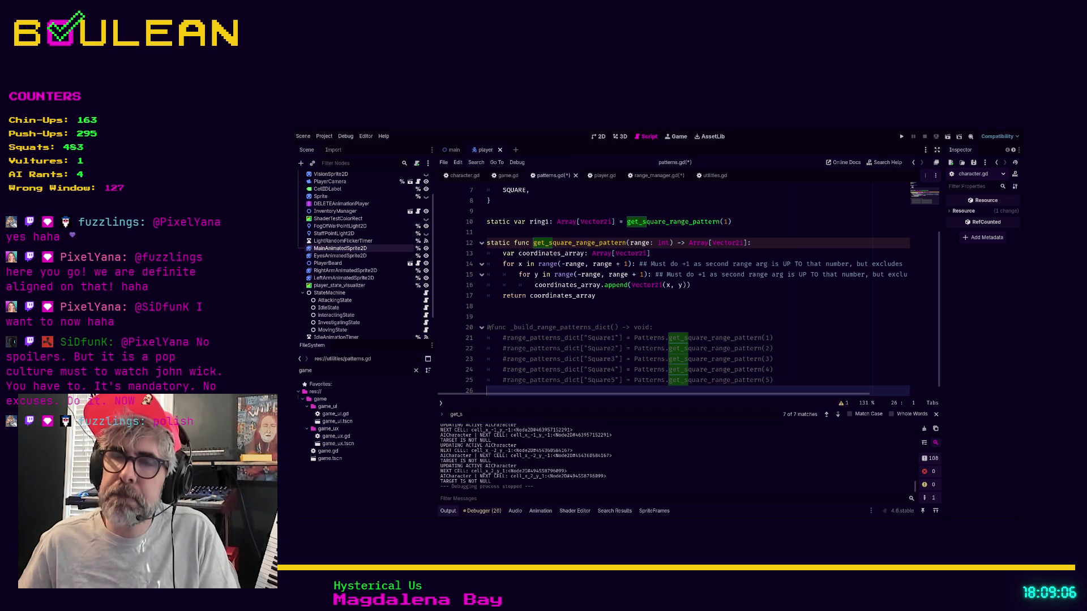
{"action": "left_click", "coordinate": [490, 327]}
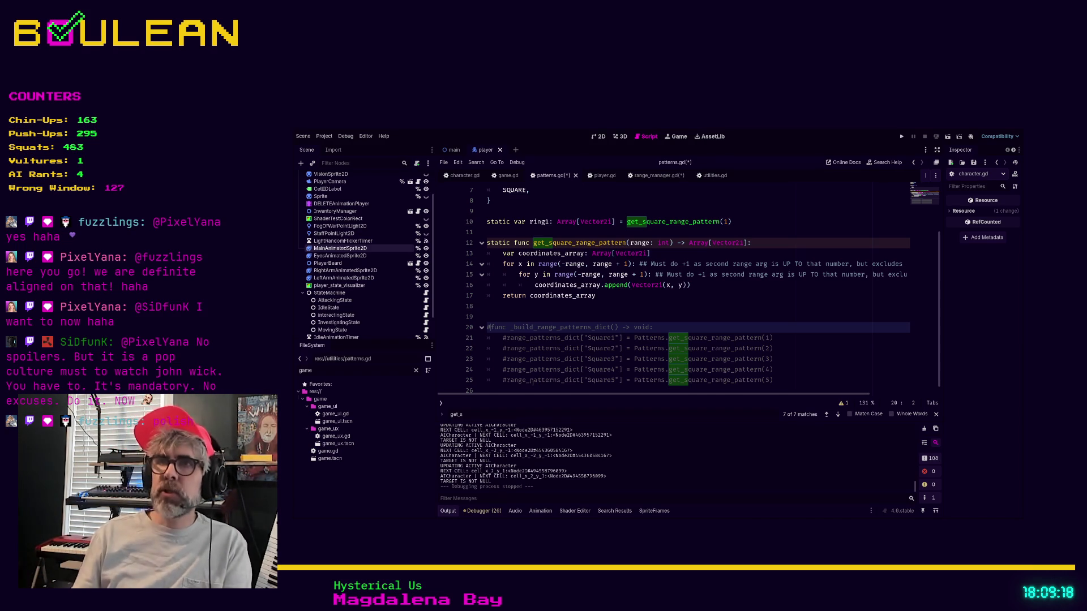
{"action": "scroll", "coordinate": [539, 382], "scroll_direction": "up", "scroll_amount": 2}
{"action": "scroll", "coordinate": [538, 362], "scroll_direction": "up", "scroll_amount": 1}
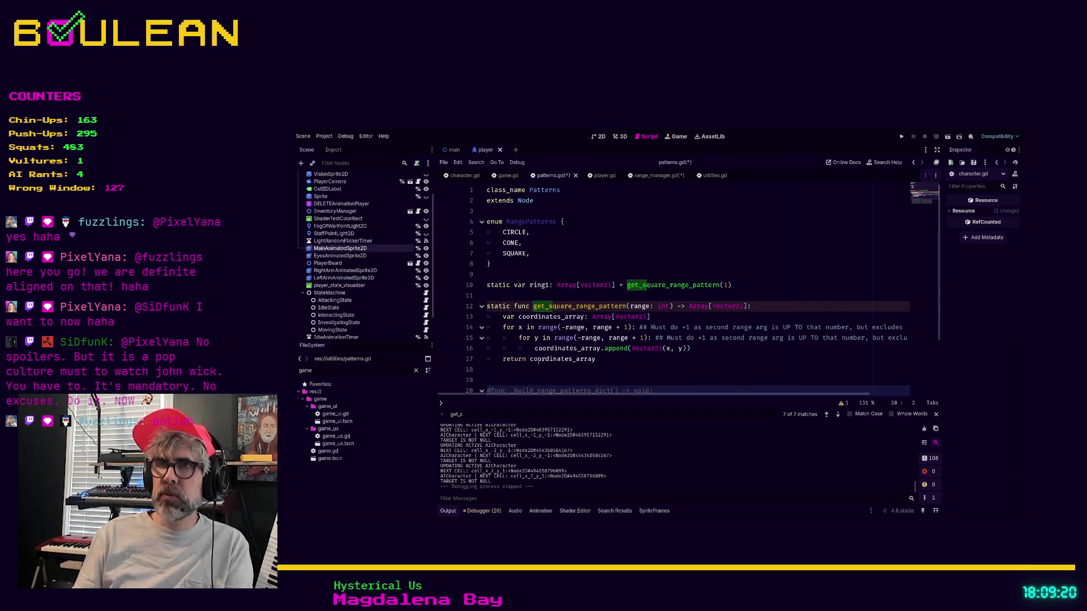
{"action": "scroll", "coordinate": [558, 294], "scroll_direction": "down", "scroll_amount": 3}
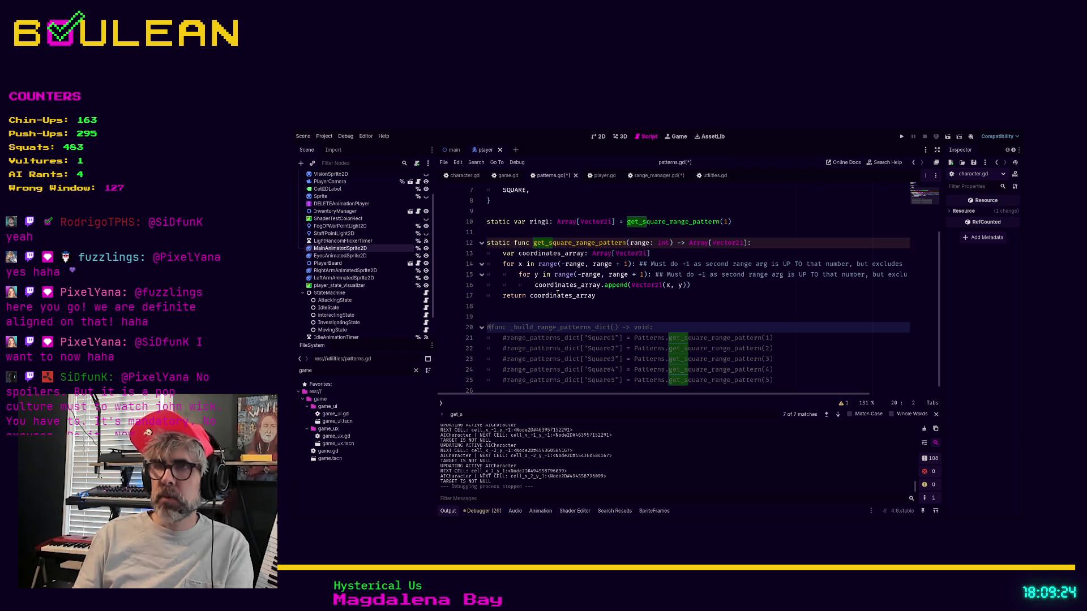
{"action": "scroll", "coordinate": [558, 294], "scroll_direction": "up", "scroll_amount": 1}
{"action": "left_click", "coordinate": [542, 254]}
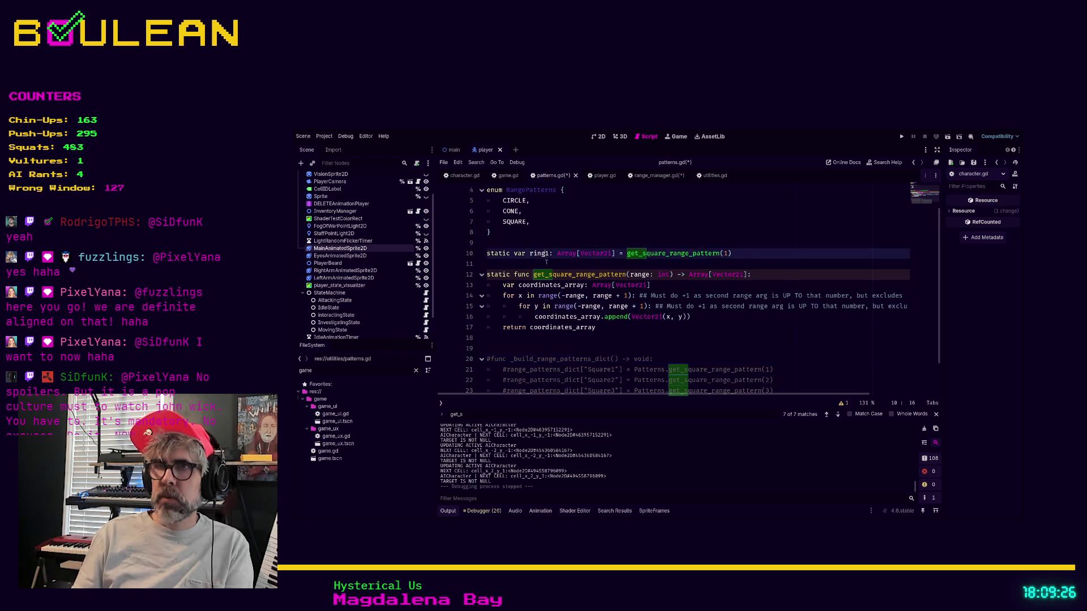
Rename the ring1 variable to square1, discarding a half-typed second declaration
{"action": "key", "text": "BackSpace"}
{"action": "key", "text": "BackSpace"}
{"action": "key", "text": "BackSpace"}
{"action": "type", "text": "square"}
{"action": "key", "text": "End"}
{"action": "key", "text": "Return"}
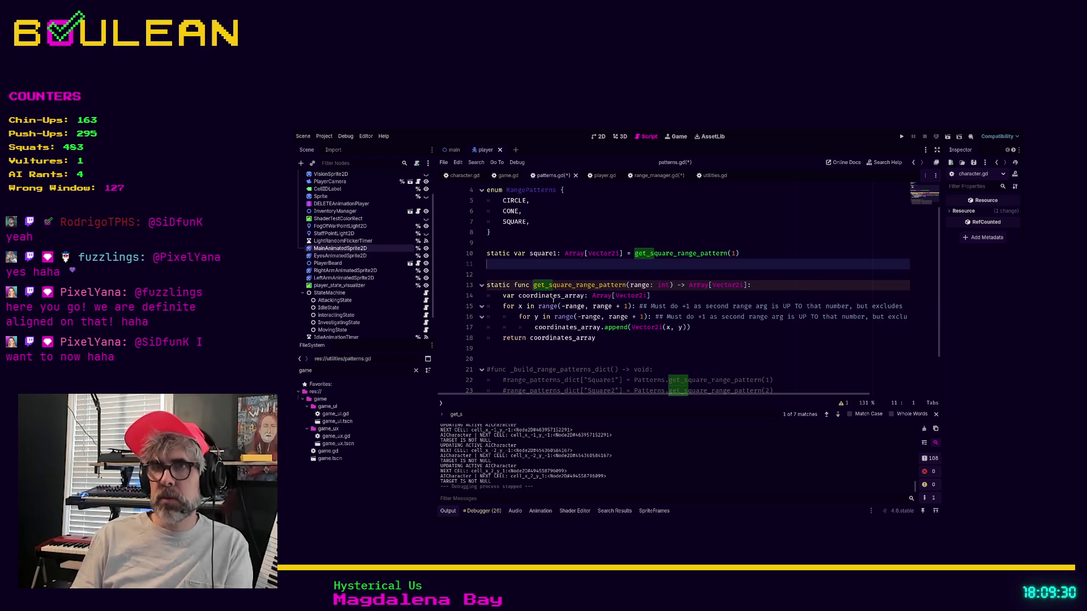
{"action": "type", "text": "static var "}
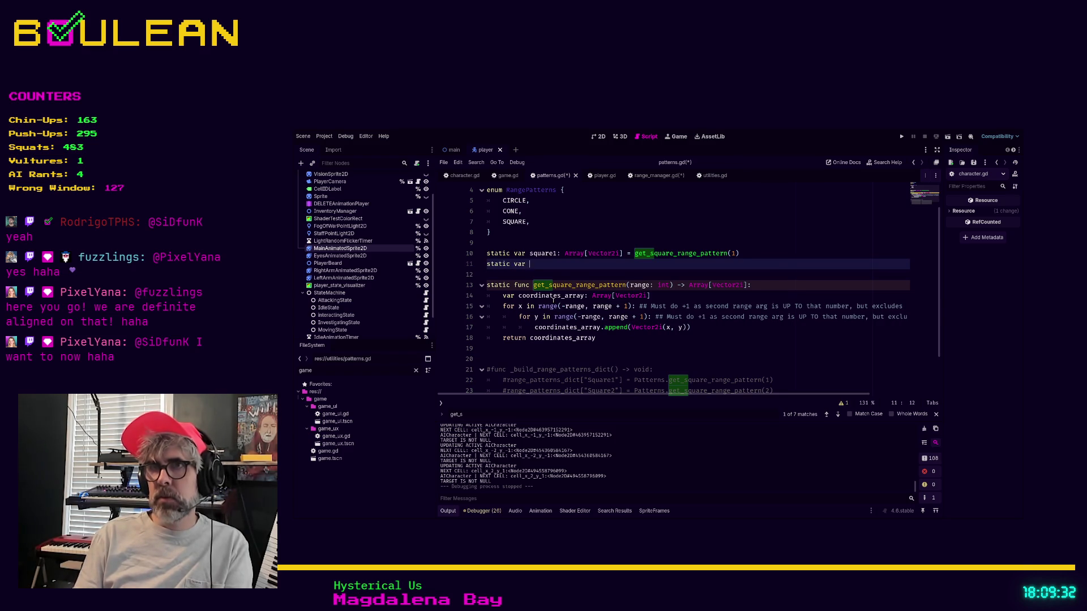
{"action": "type", "text": "square"}
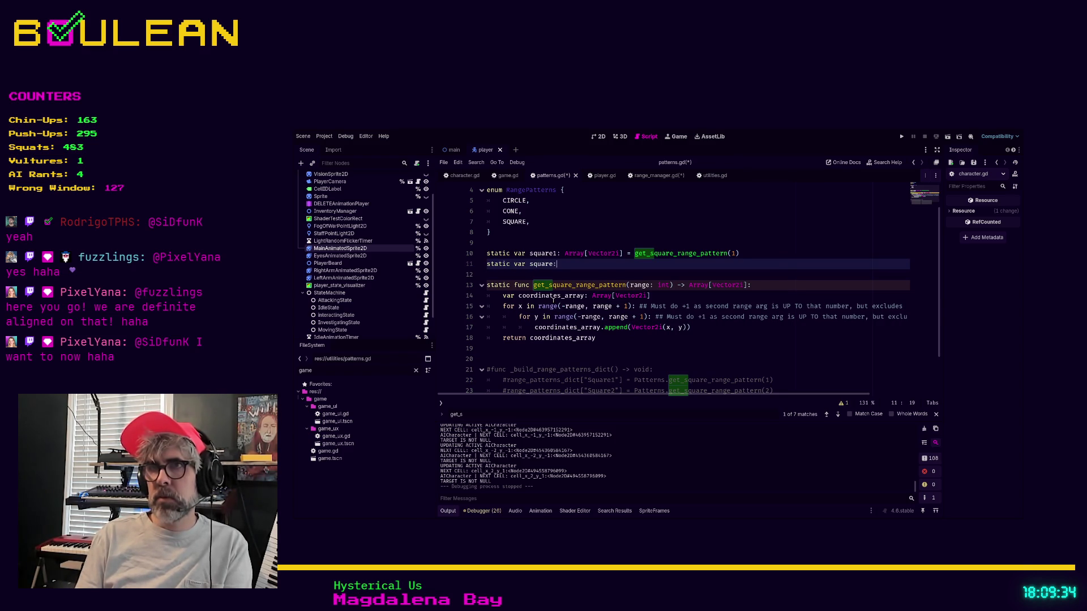
{"action": "key", "text": "shift+Home"}
{"action": "key", "text": "BackSpace"}
{"action": "key", "text": "Up"}
Shift the square1 declaration down a line and then back into place
{"action": "key", "text": "shift+End"}
{"action": "key", "text": "alt+Down"}
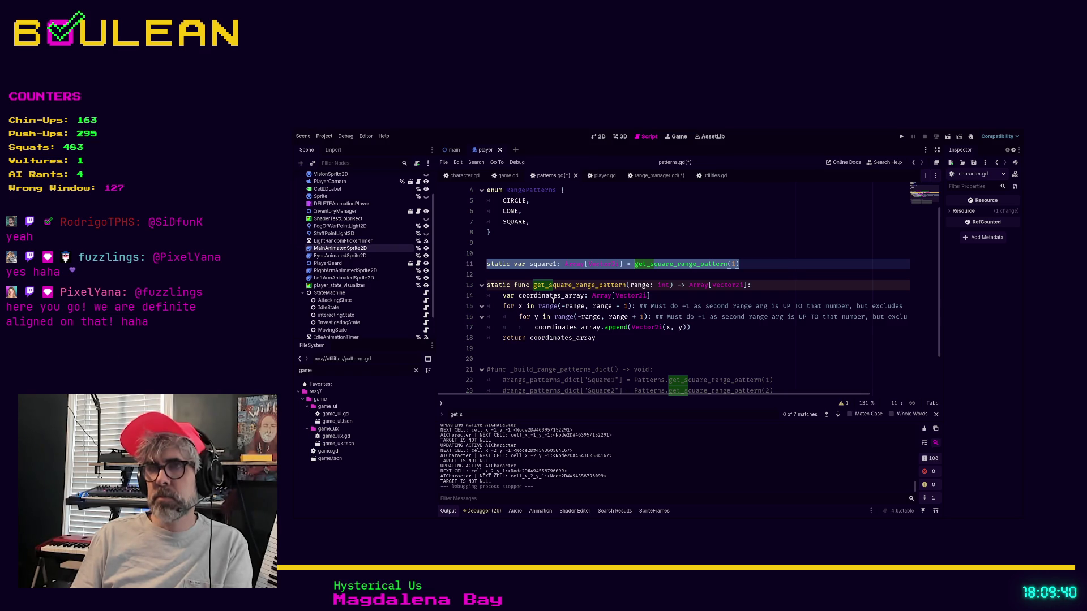
{"action": "key", "text": "shift+alt+Up"}
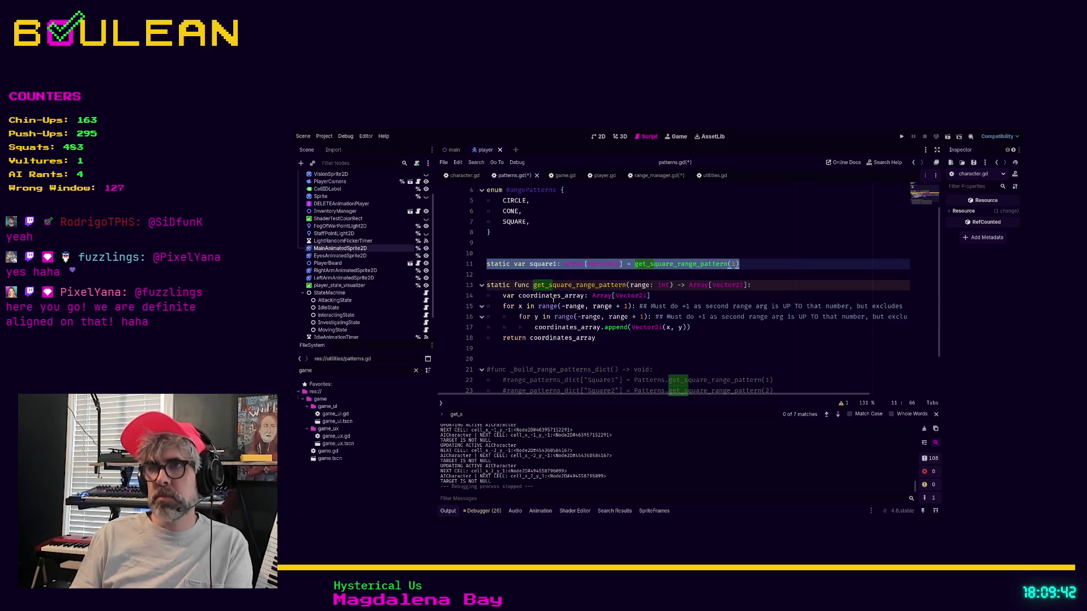
{"action": "left_click", "coordinate": [776, 267]}
{"action": "key", "text": "shift+Home"}
{"action": "key", "text": "alt+Up"}
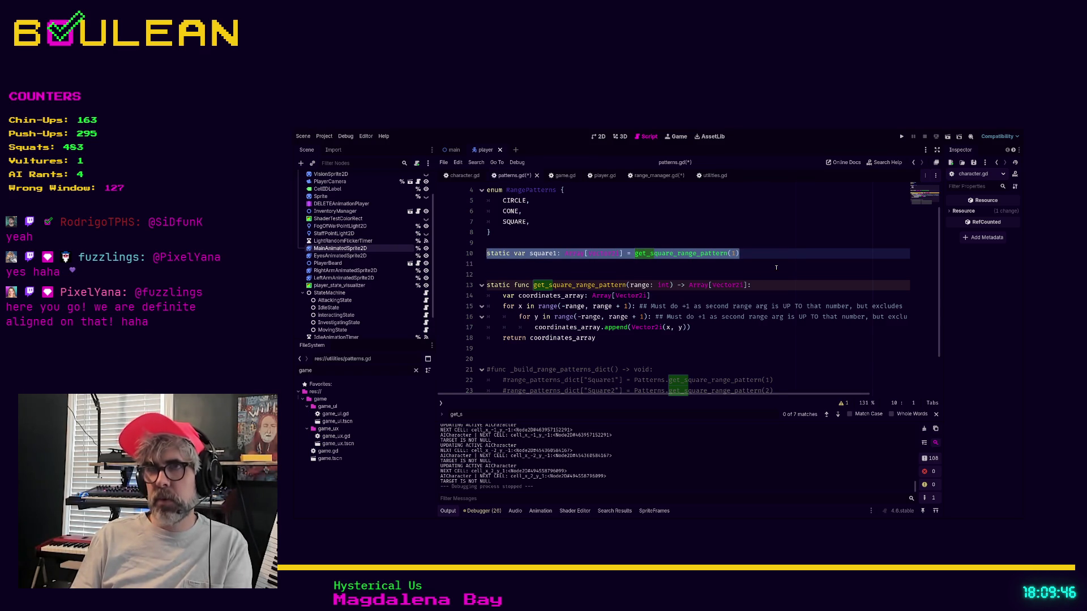
{"action": "key", "text": "alt+d"}
{"action": "key", "text": "alt+d"}
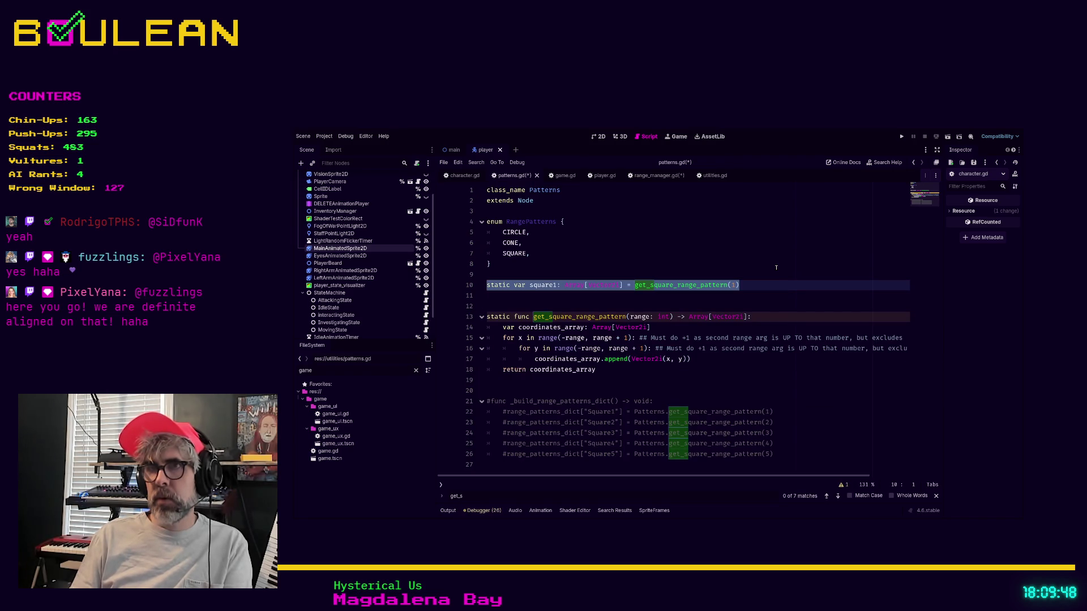
{"action": "left_click", "coordinate": [726, 285]}
{"action": "key", "text": "Escape"}
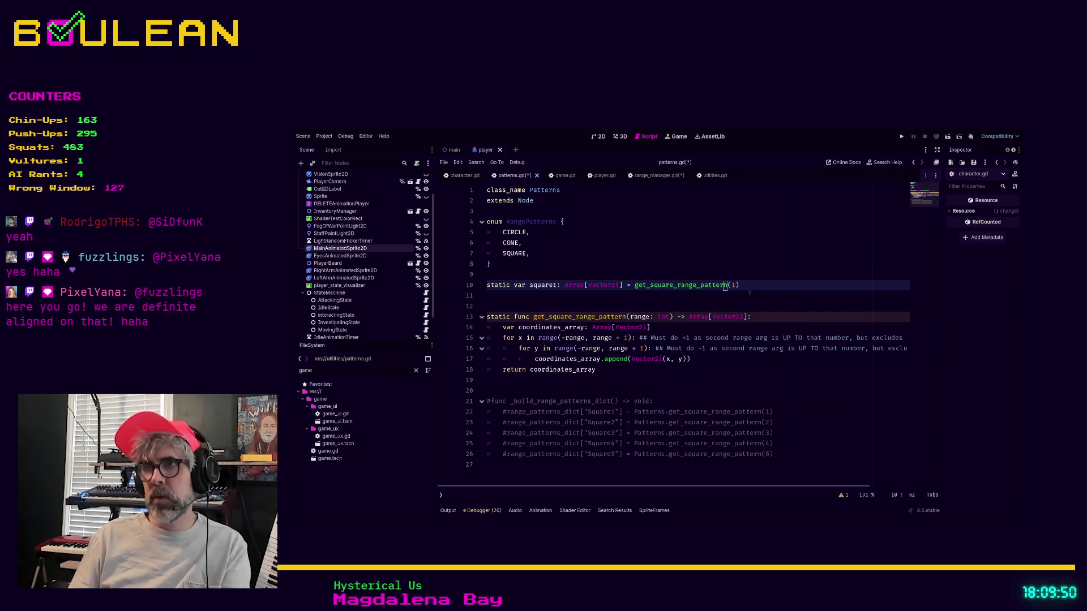
Duplicate the square1 line into five declarations and change the copies' range arguments to 3, 4 and 5
{"action": "key", "text": "ctrl+shift+d"}
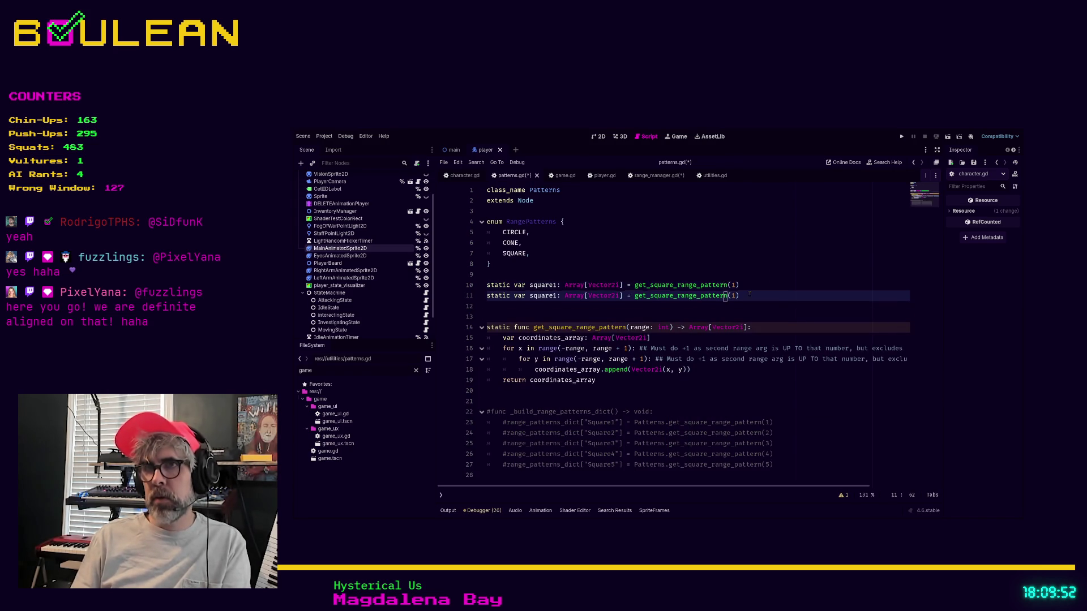
{"action": "key", "text": "ctrl+shift+d"}
{"action": "key", "text": "ctrl+shift+d"}
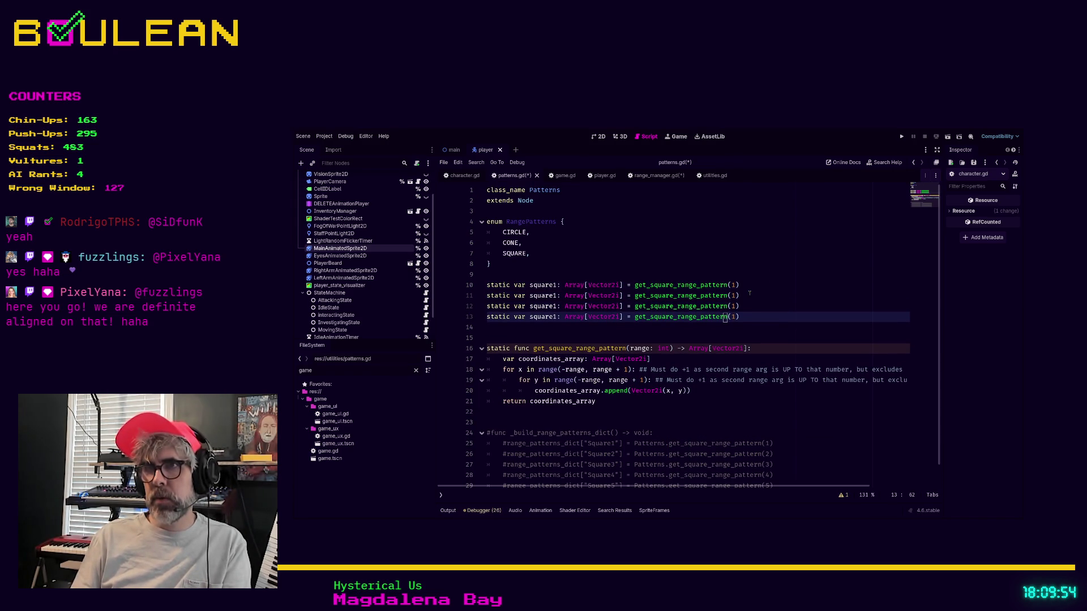
{"action": "key", "text": "ctrl+shift+d"}
{"action": "key", "text": "Right"}
{"action": "key", "text": "Right"}
{"action": "key", "text": "Up"}
{"action": "key", "text": "BackSpace"}
{"action": "type", "text": "4"}
{"action": "key", "text": "Up"}
{"action": "type", "text": "3"}
{"action": "key", "text": "Up"}
{"action": "key", "text": "Down"}
{"action": "key", "text": "Down"}
{"action": "key", "text": "Down"}
{"action": "key", "text": "BackSpace"}
{"action": "type", "text": "5"}
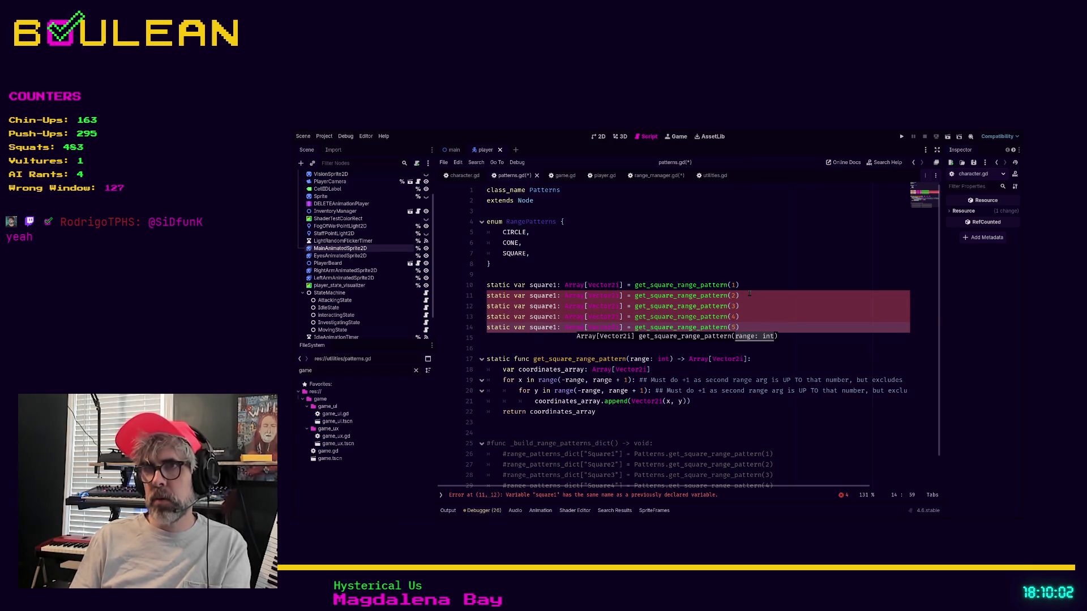
Rename the copies to square2 through square5 and save patterns.gd
{"action": "key", "text": "Left"}
{"action": "key", "text": "Left"}
{"action": "key", "text": "Left"}
{"action": "key", "text": "BackSpace"}
{"action": "type", "text": "5"}
{"action": "key", "text": "Up"}
{"action": "key", "text": "BackSpace"}
{"action": "type", "text": "4"}
{"action": "key", "text": "Up"}
{"action": "key", "text": "BackSpace"}
{"action": "type", "text": "3"}
{"action": "key", "text": "Up"}
{"action": "key", "text": "BackSpace"}
{"action": "type", "text": "2"}
{"action": "scroll", "coordinate": [713, 322], "scroll_direction": "down", "scroll_amount": 1}
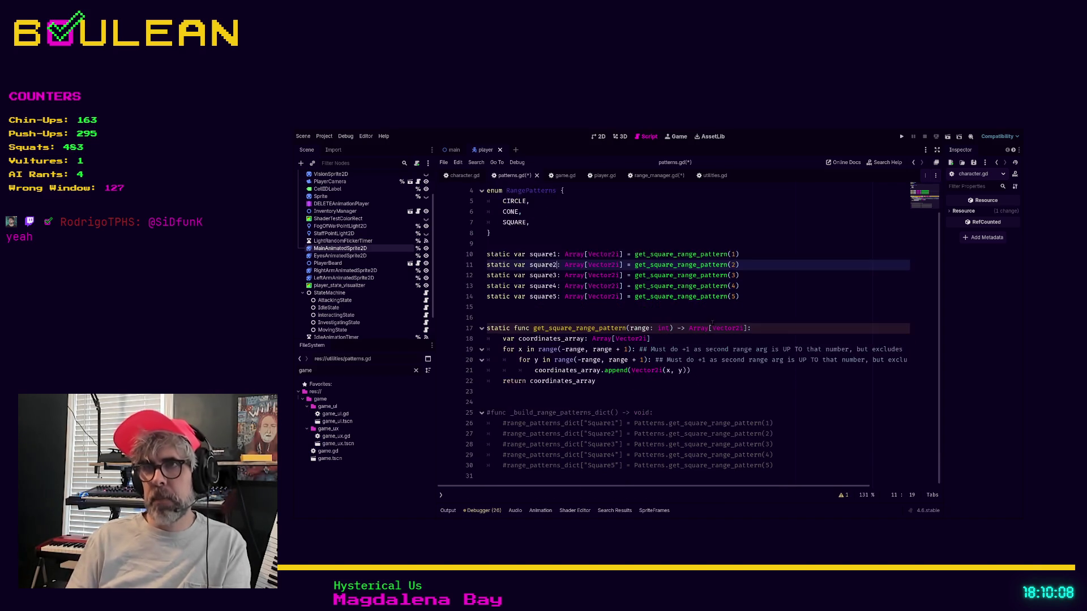
{"action": "scroll", "coordinate": [585, 403], "scroll_direction": "up", "scroll_amount": 1}
{"action": "left_click", "coordinate": [585, 403]}
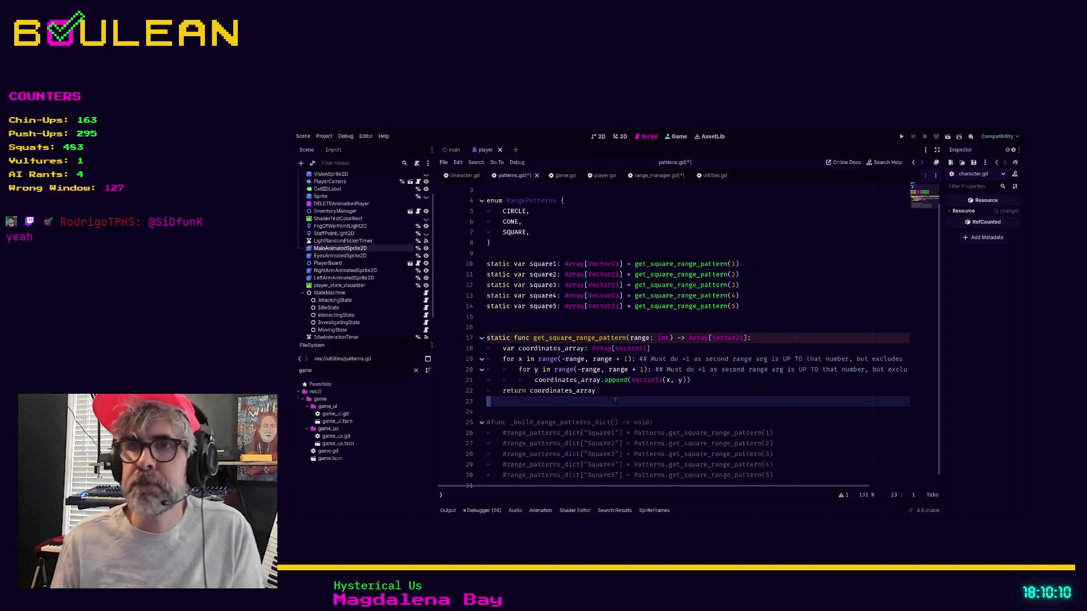
{"action": "left_click", "coordinate": [585, 411]}
{"action": "key", "text": "ctrl+s"}
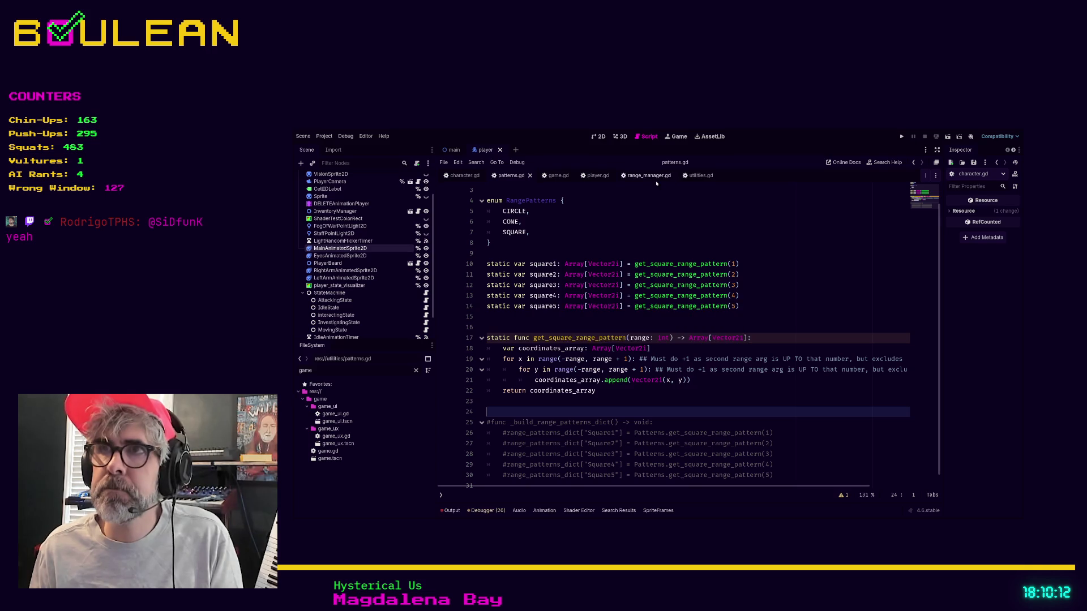
In range_manager.gd, comment out the _build_range_patterns_dict call in _ready
{"action": "left_click", "coordinate": [649, 177]}
{"action": "left_click", "coordinate": [574, 368]}
{"action": "scroll", "coordinate": [574, 368], "scroll_direction": "down", "scroll_amount": 2}
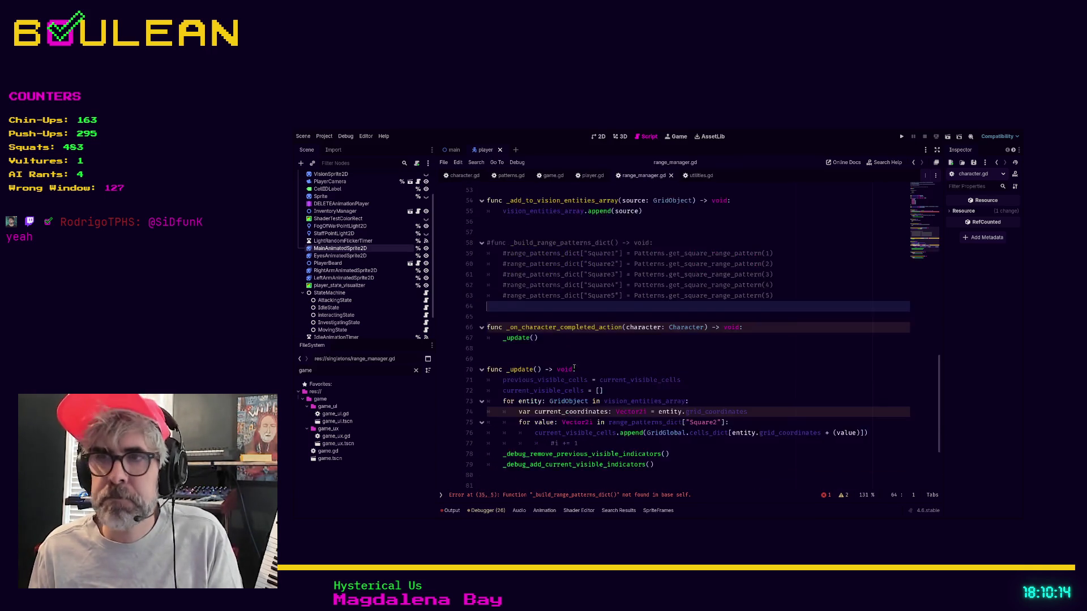
{"action": "left_click", "coordinate": [569, 495]}
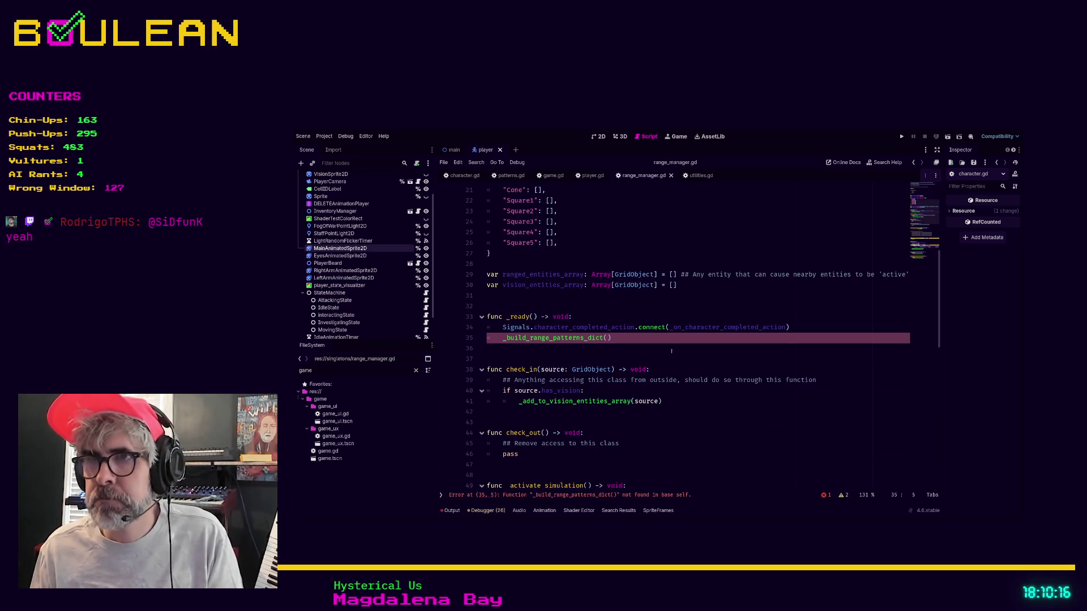
{"action": "key", "text": "End"}
{"action": "key", "text": "ctrl+k"}
{"action": "key", "text": "Down"}
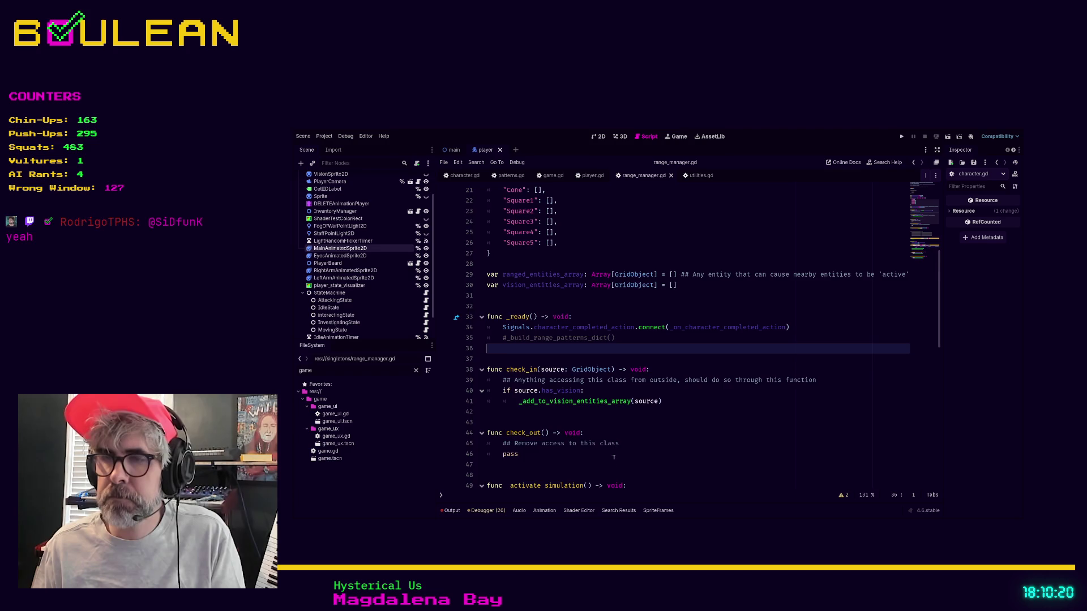
Scroll to _update and select the range_patterns_dict["Square2"] lookup on the for-loop line
{"action": "scroll", "coordinate": [614, 450], "scroll_direction": "down", "scroll_amount": 12}
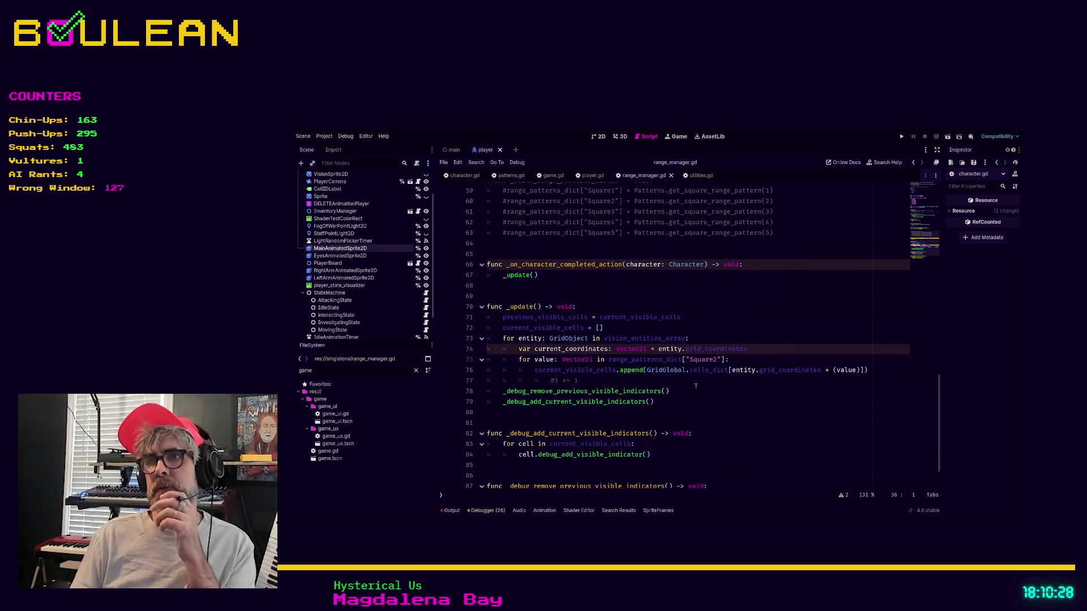
{"action": "scroll", "coordinate": [695, 385], "scroll_direction": "up", "scroll_amount": 15}
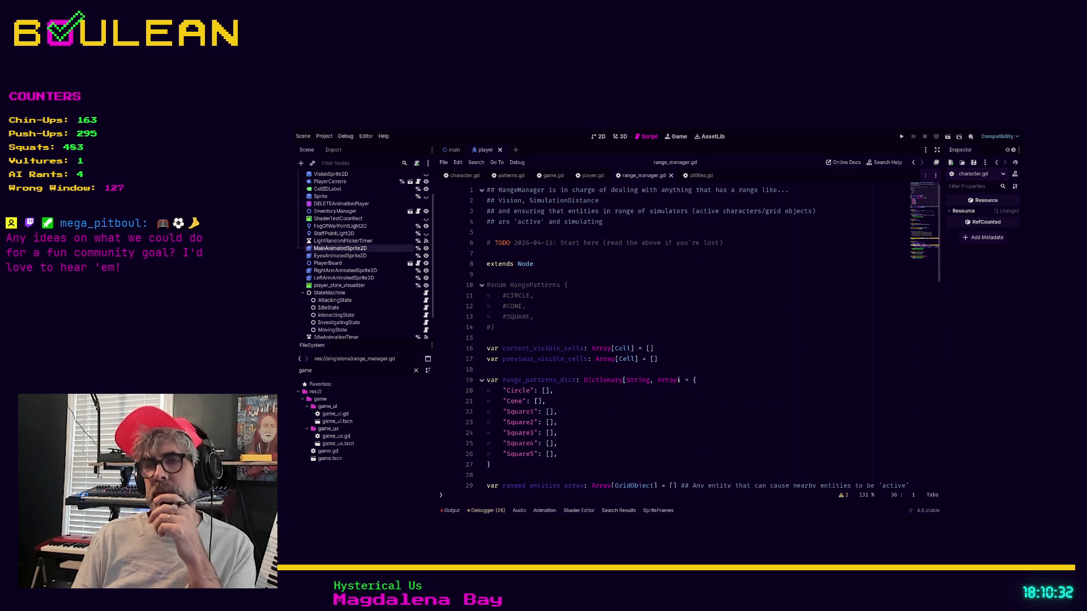
{"action": "scroll", "coordinate": [678, 380], "scroll_direction": "down", "scroll_amount": 7}
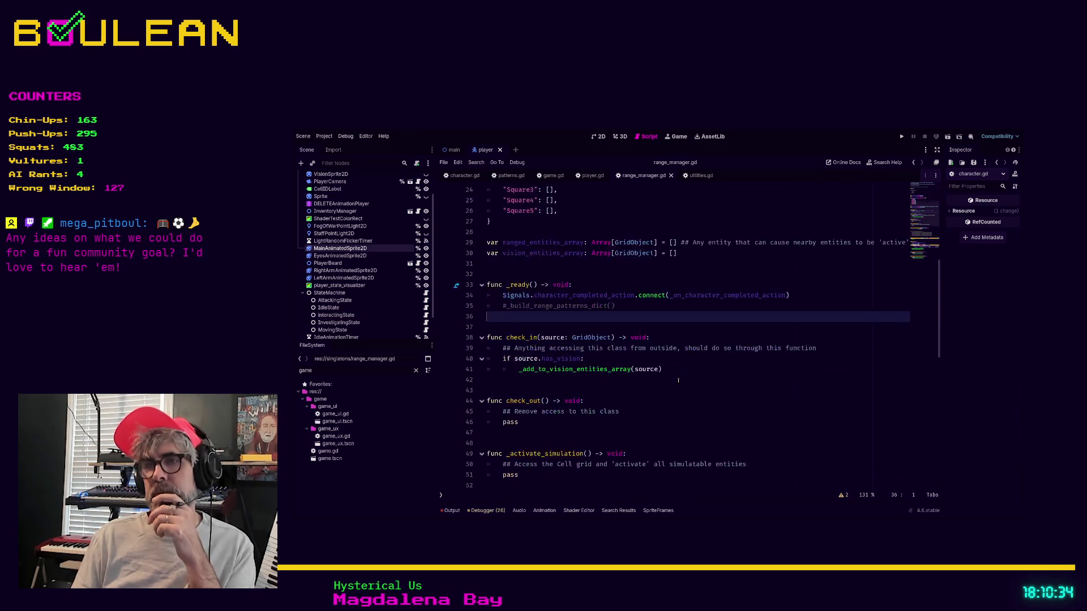
{"action": "scroll", "coordinate": [678, 380], "scroll_direction": "down", "scroll_amount": 8}
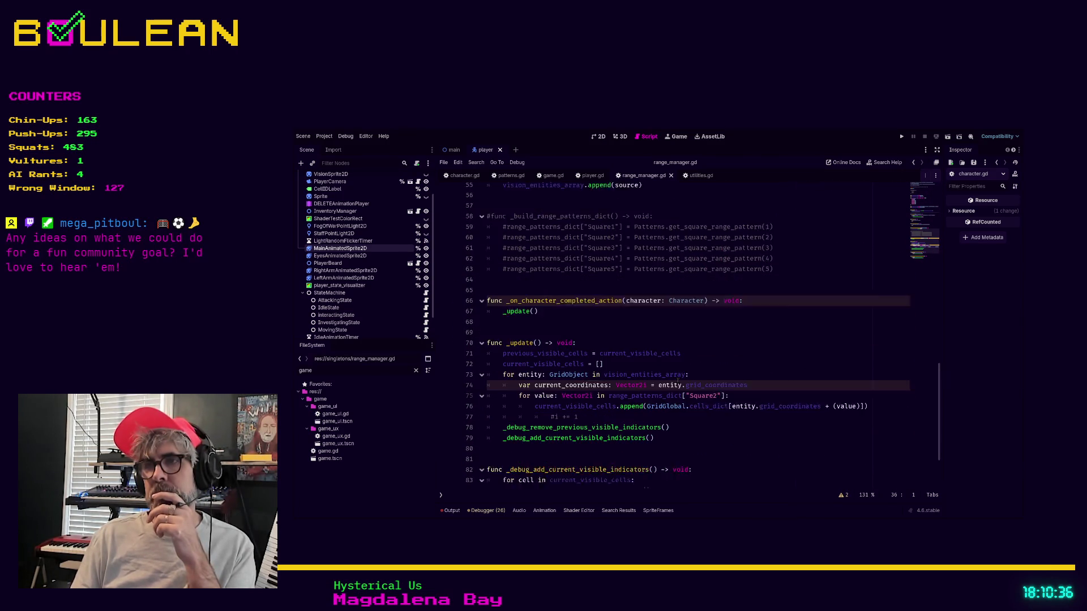
{"action": "left_click_drag", "start_coordinate": [609, 369], "coordinate": [609, 359]}
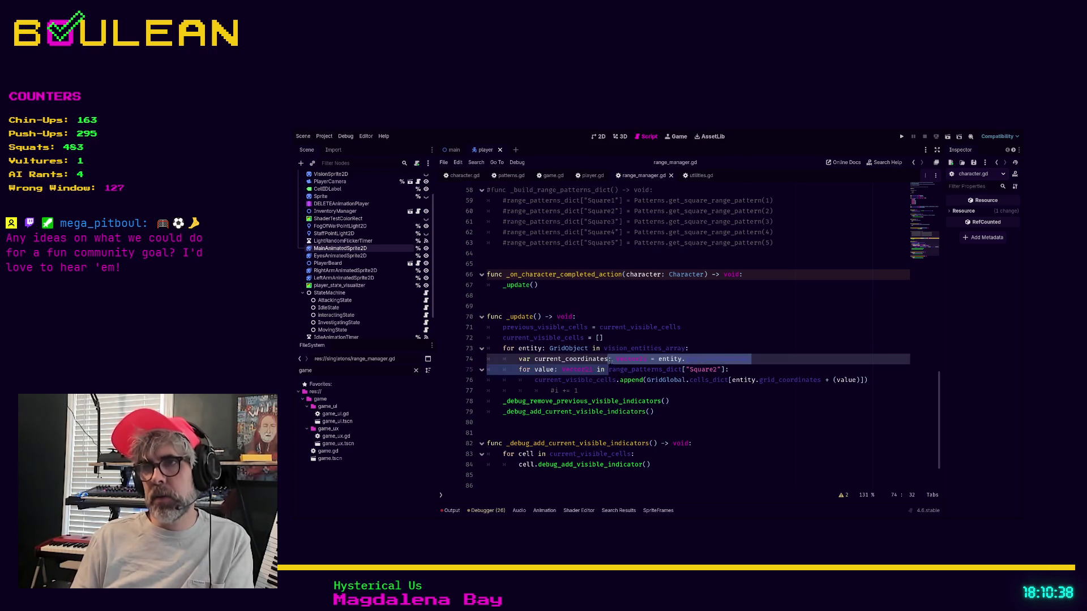
Replace the range_patterns_dict lookup with Patterns.square2 using autocomplete
{"action": "left_click", "coordinate": [724, 369], "text": "shift"}
{"action": "type", "text": "Patt"}
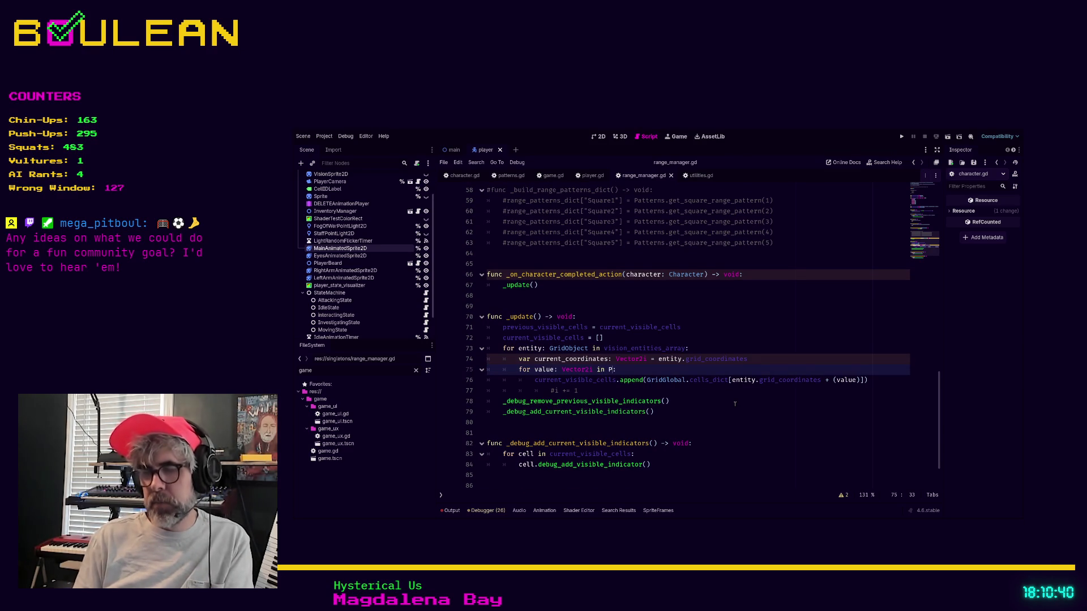
{"action": "type", "text": "erns.s"}
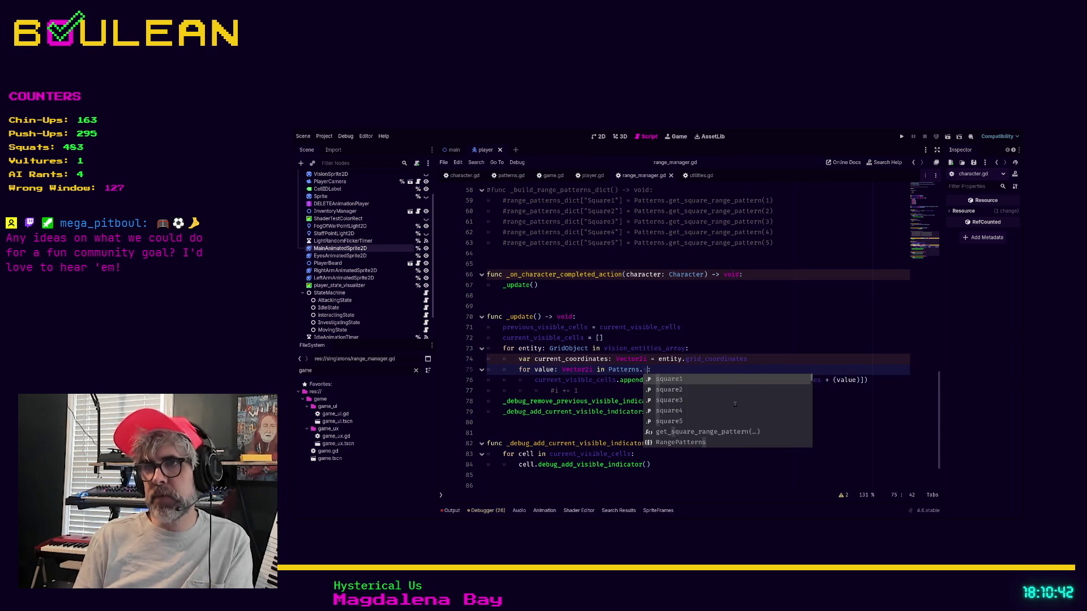
{"action": "key", "text": "Down"}
{"action": "key", "text": "Return"}
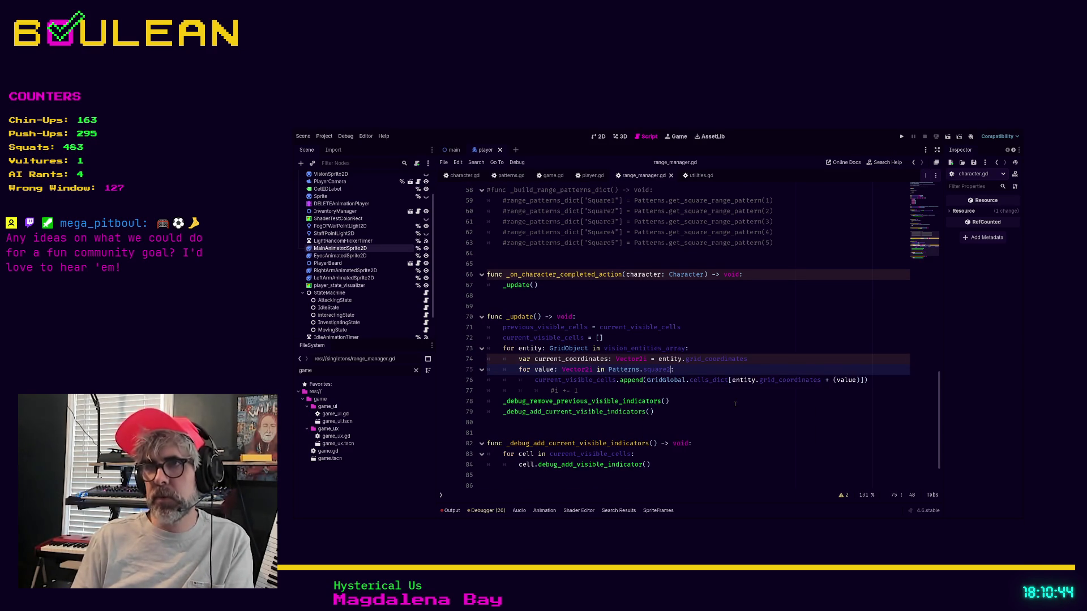
Delete the leftover #i += 1 comment, save range_manager.gd and run the game
{"action": "left_click", "coordinate": [745, 403]}
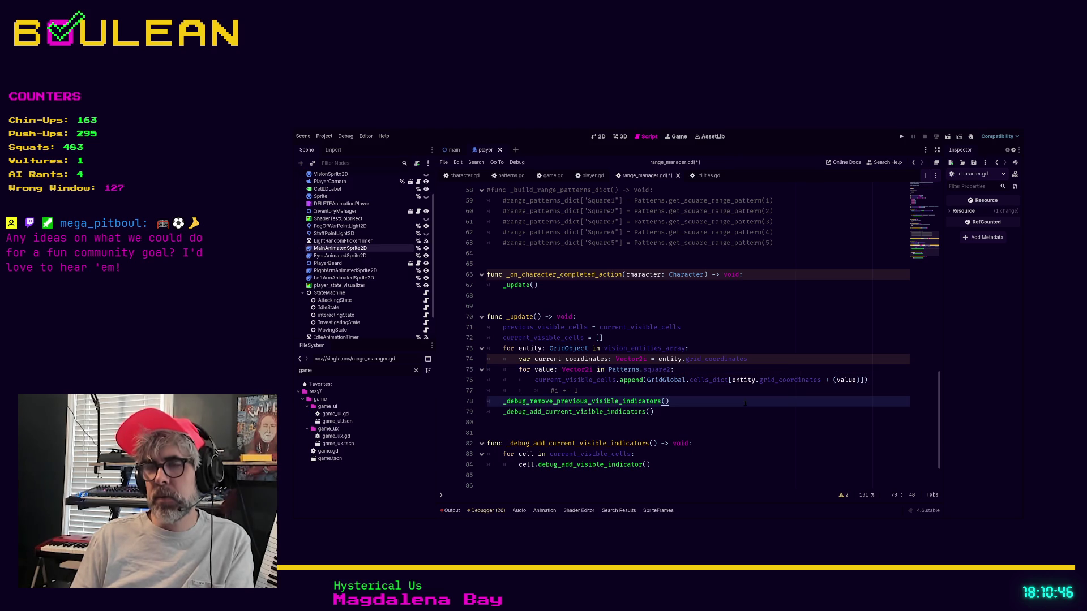
{"action": "key", "text": "Up"}
{"action": "key", "text": "shift+Home"}
{"action": "key", "text": "BackSpace"}
{"action": "key", "text": "BackSpace"}
{"action": "key", "text": "BackSpace"}
{"action": "left_click", "coordinate": [698, 423]}
{"action": "key", "text": "ctrl+s"}
{"action": "scroll", "coordinate": [698, 423], "scroll_direction": "down", "scroll_amount": 1}
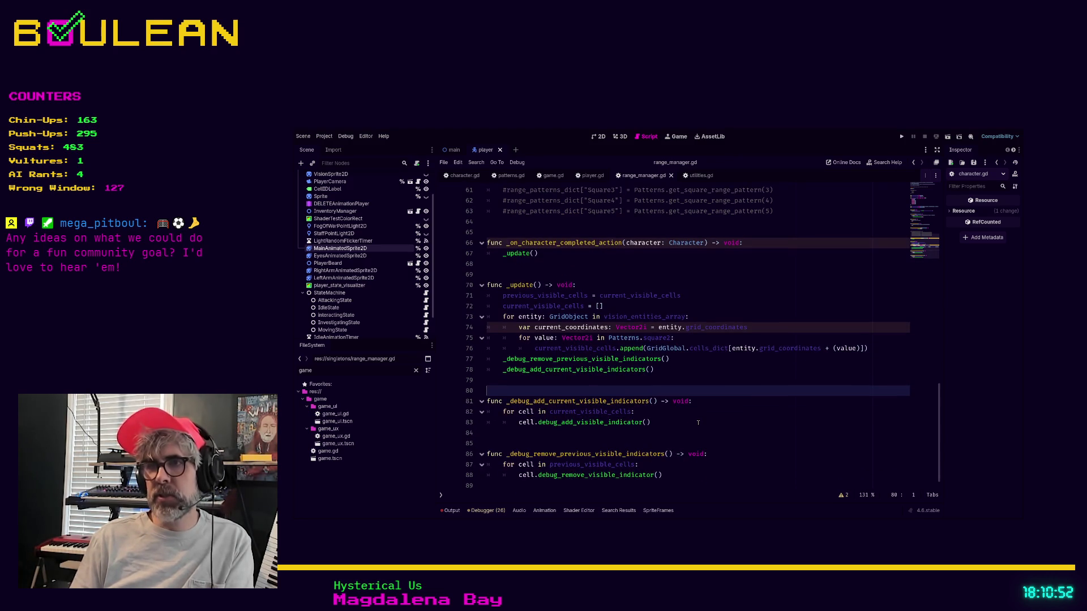
{"action": "key", "text": "F5"}
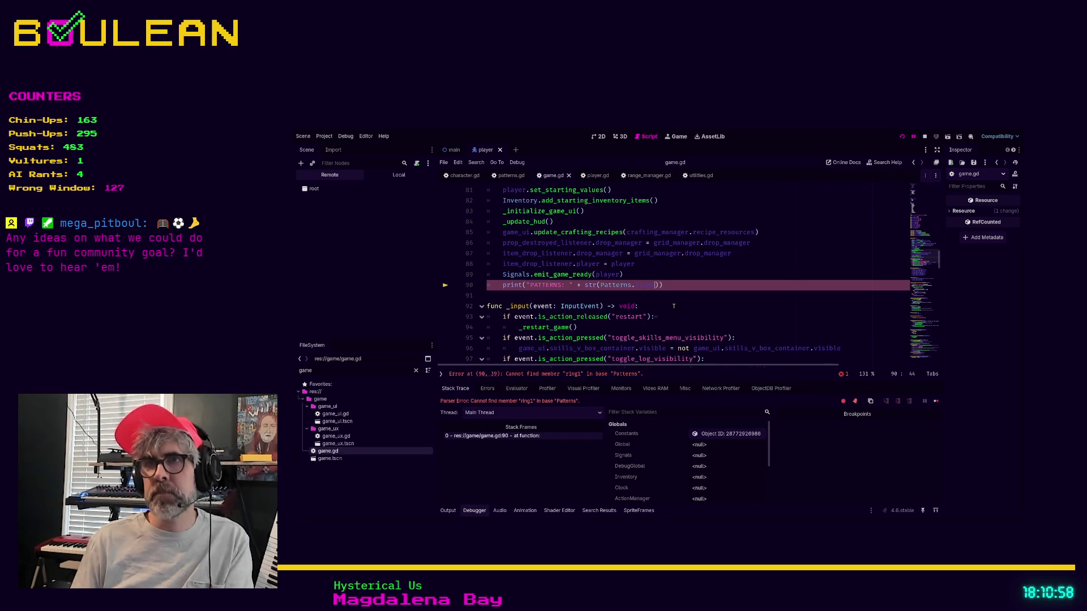
Delete the Patterns.ring1 print on game.gd line 90 and relaunch the game
{"action": "key", "text": "shift+Home"}
{"action": "key", "text": "shift+Home"}
{"action": "key", "text": "BackSpace"}
{"action": "key", "text": "Tab"}
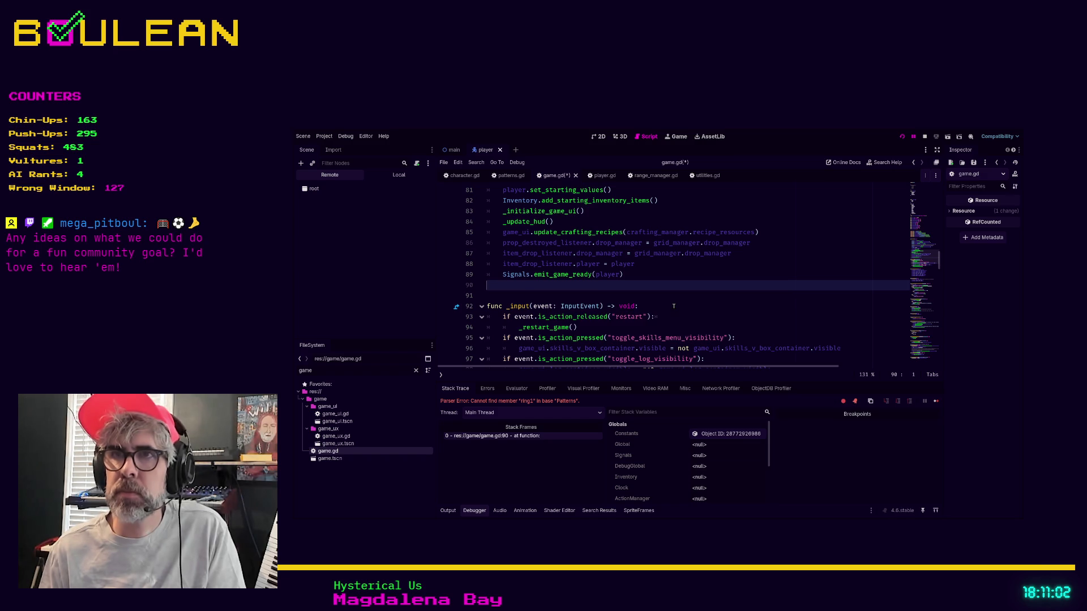
{"action": "key", "text": "F5"}
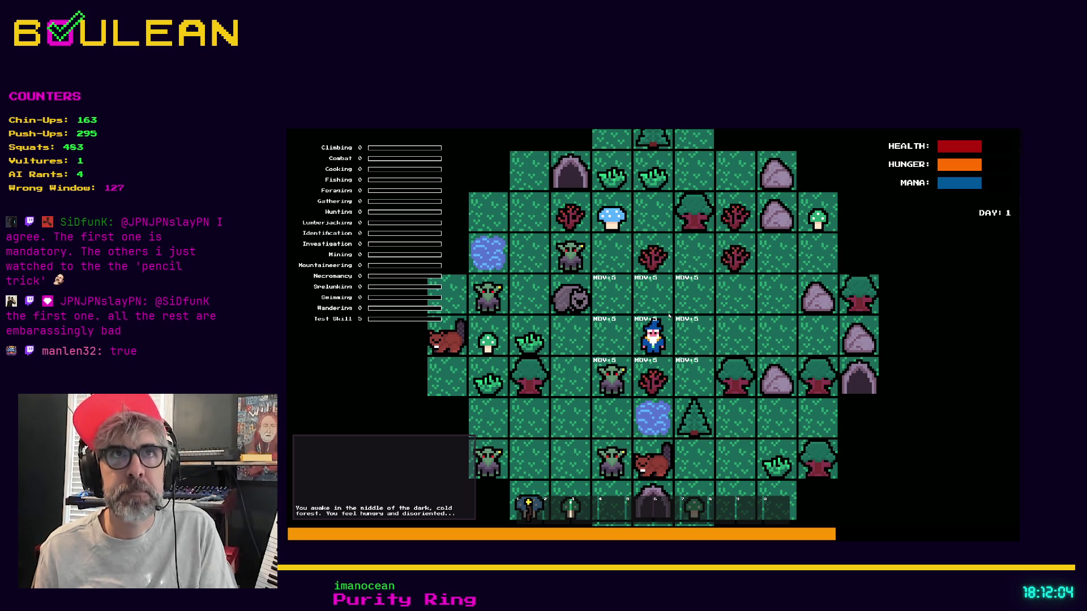
Walk the wizard around and zoom in to inspect the vision grid, then stop the game
{"action": "key", "text": "Up"}
{"action": "key", "text": "Right"}
{"action": "key", "text": "Right"}
{"action": "key", "text": "Down"}
{"action": "scroll", "coordinate": [668, 316], "scroll_direction": "up", "scroll_amount": 2}
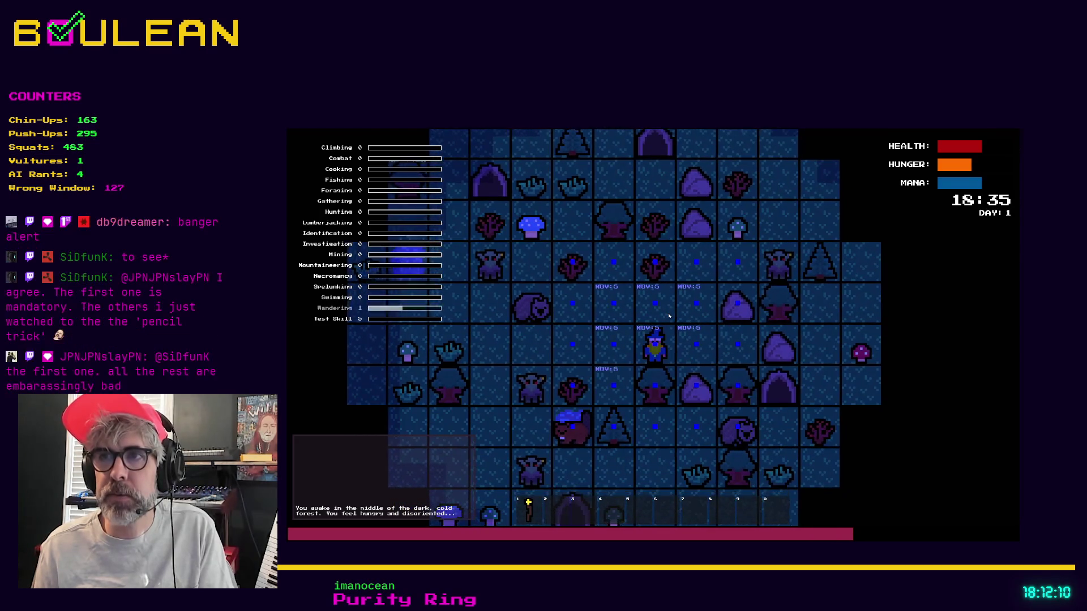
{"action": "scroll", "coordinate": [660, 399], "scroll_direction": "up", "scroll_amount": 3}
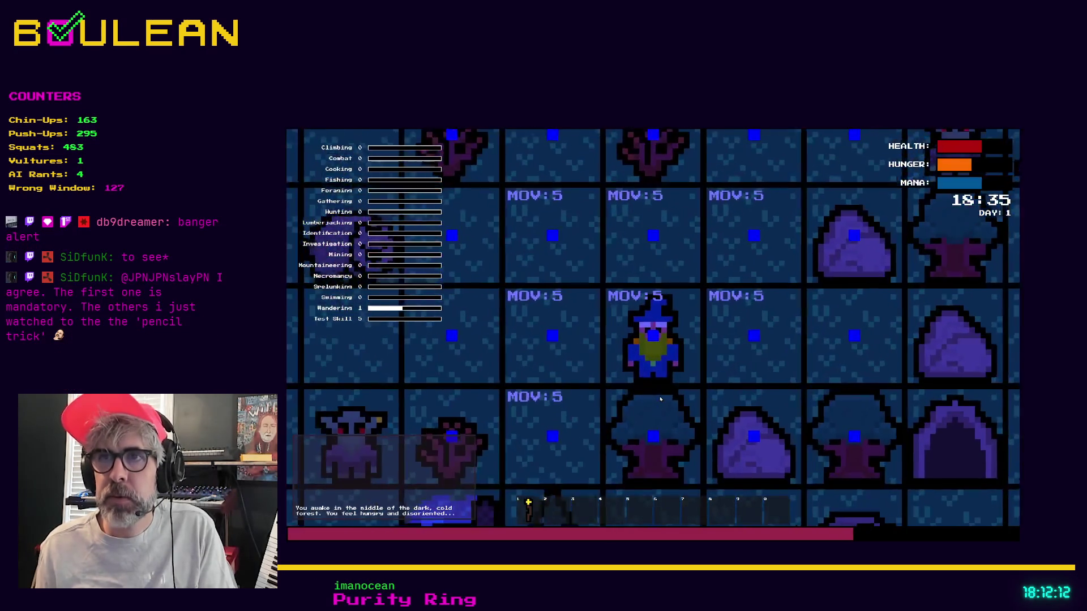
{"action": "key", "text": "Left"}
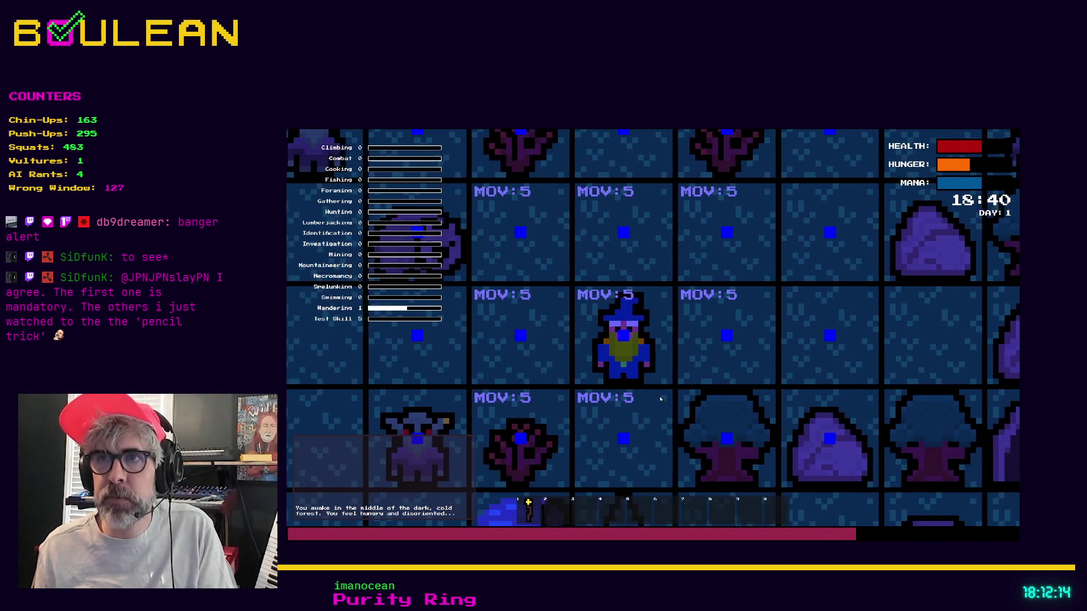
{"action": "key", "text": "Left"}
{"action": "key", "text": "Left"}
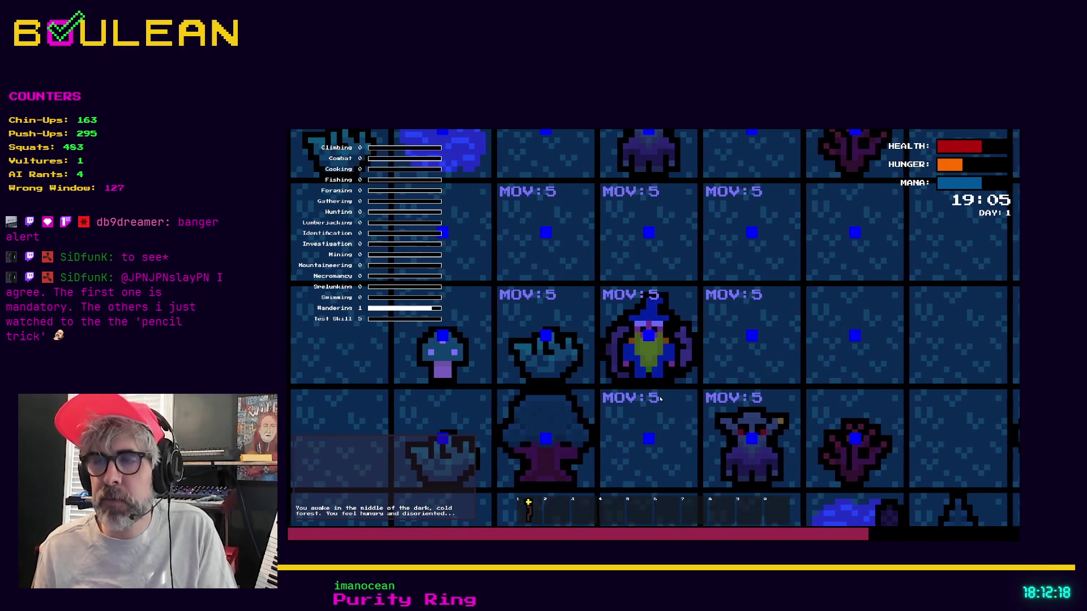
{"action": "key", "text": "Right"}
{"action": "key", "text": "F8"}
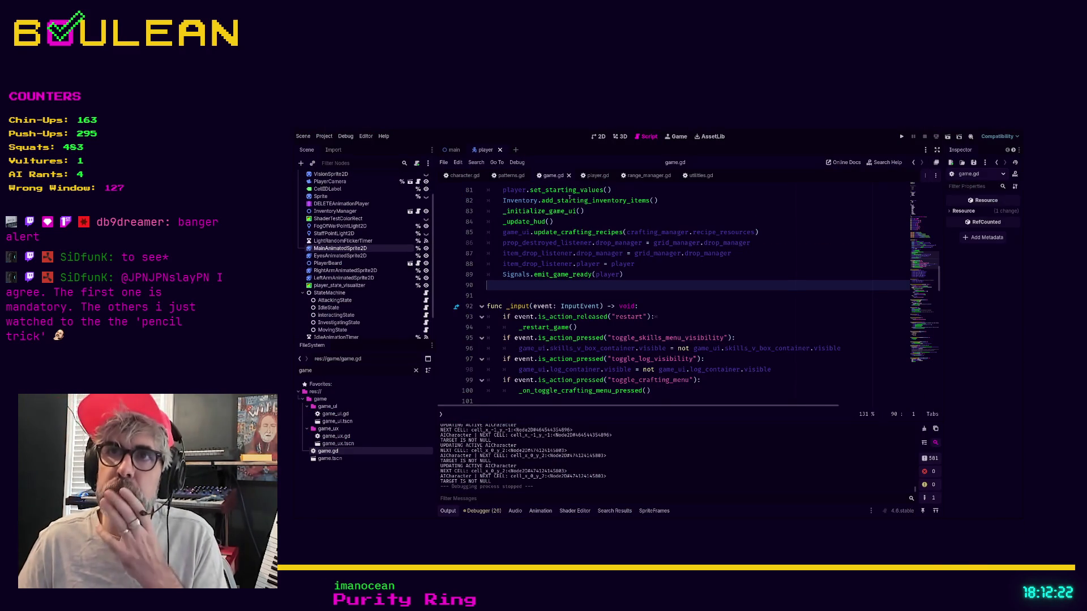
{"action": "left_click", "coordinate": [645, 175]}
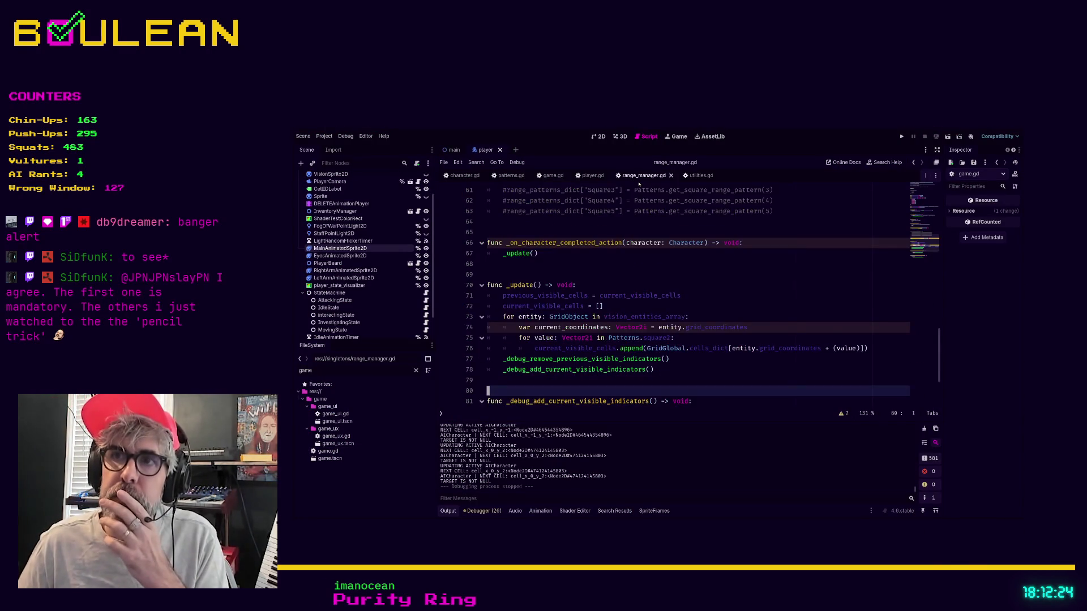
Delete the commented-out dictionary builder block, then view Discord's stream-discussion channel
{"action": "left_click_drag", "start_coordinate": [487, 317], "coordinate": [487, 253]}
{"action": "key", "text": "BackSpace"}
{"action": "key", "text": "BackSpace"}
{"action": "key", "text": "BackSpace"}
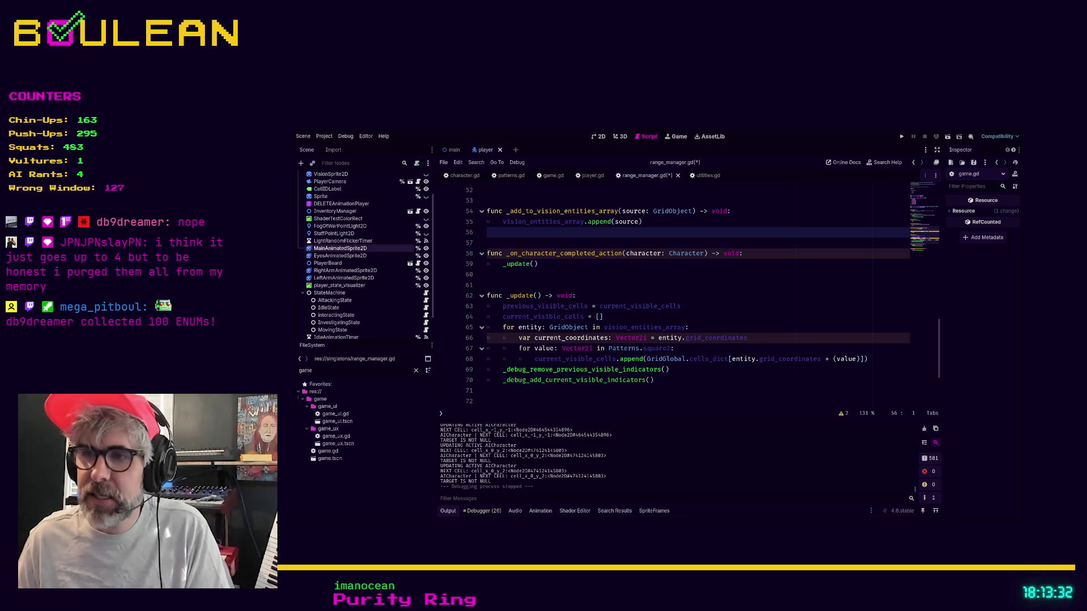
{"action": "key", "text": "alt+Tab"}
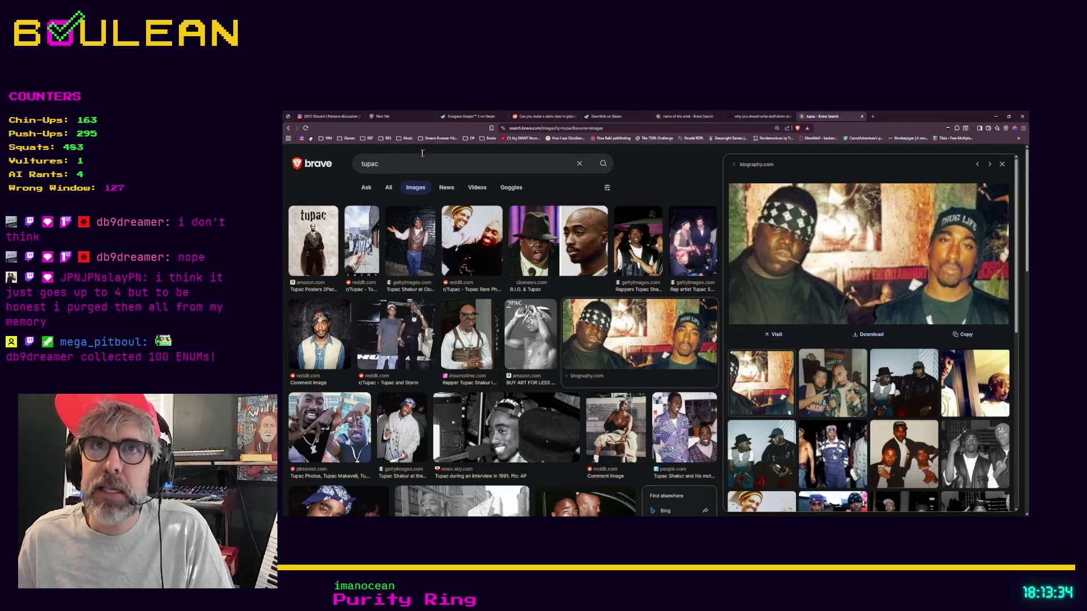
{"action": "left_click", "coordinate": [326, 116]}
{"action": "left_click", "coordinate": [685, 263]}
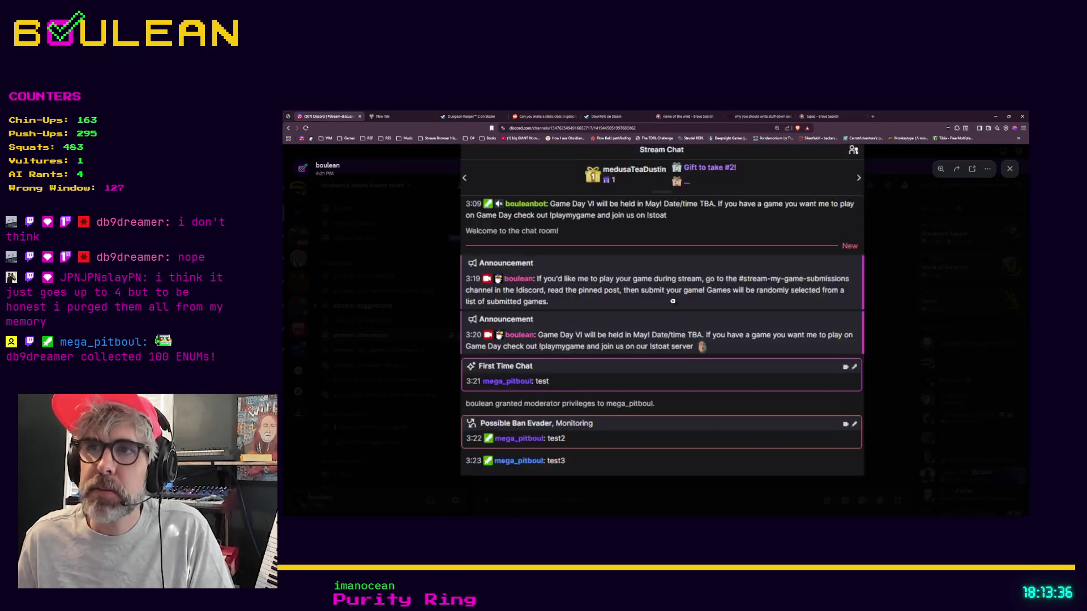
{"action": "left_click", "coordinate": [473, 395]}
{"action": "scroll", "coordinate": [391, 381], "scroll_direction": "down", "scroll_amount": 5}
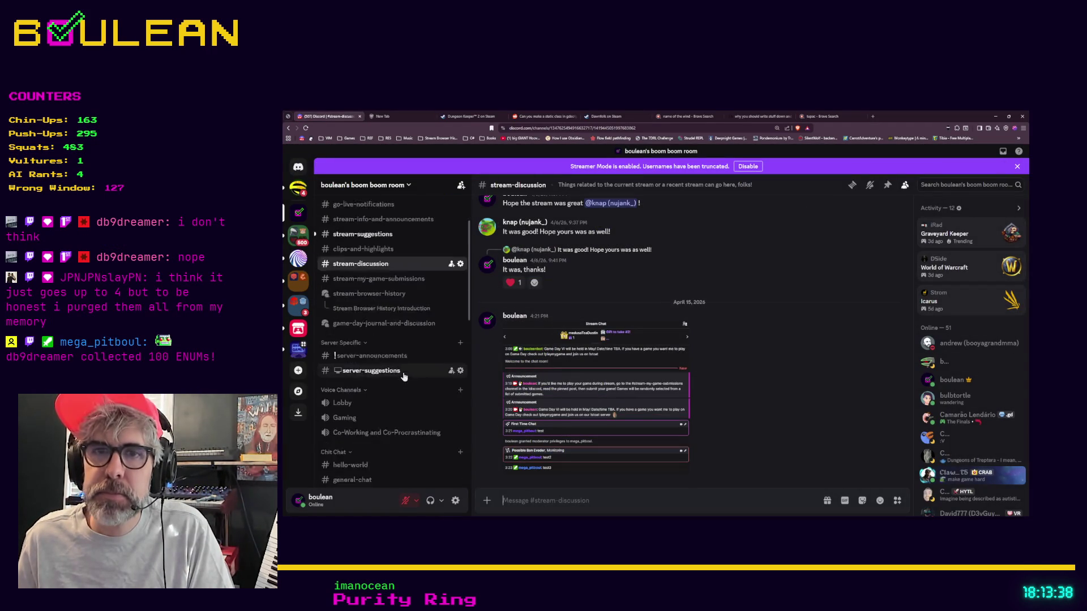
Scroll back through the #music-chat history, then minimize the browser to reveal Godot
{"action": "left_click", "coordinate": [390, 391]}
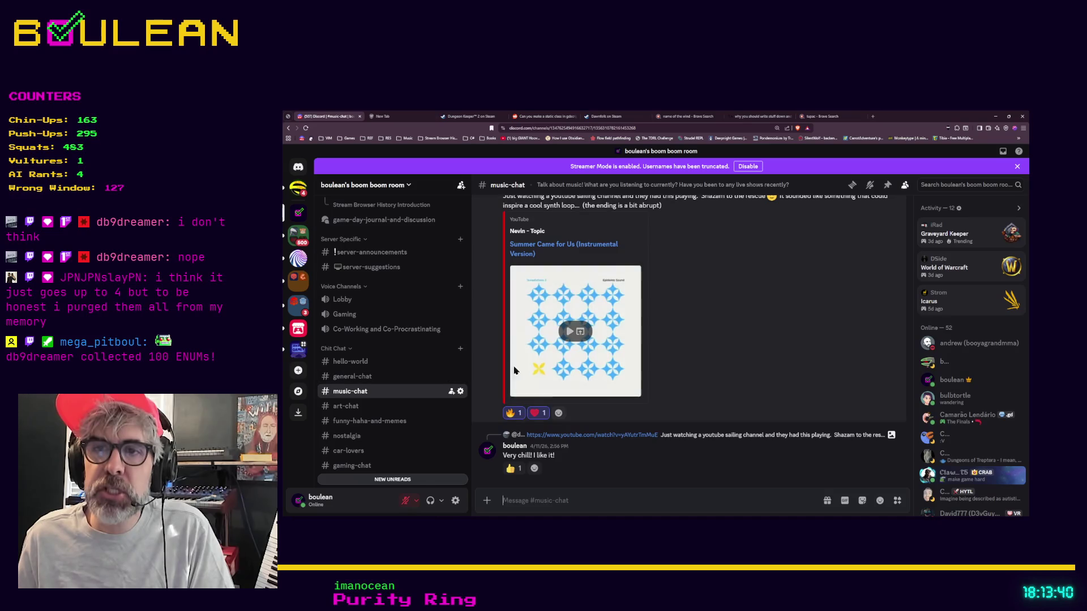
{"action": "scroll", "coordinate": [674, 372], "scroll_direction": "up", "scroll_amount": 1}
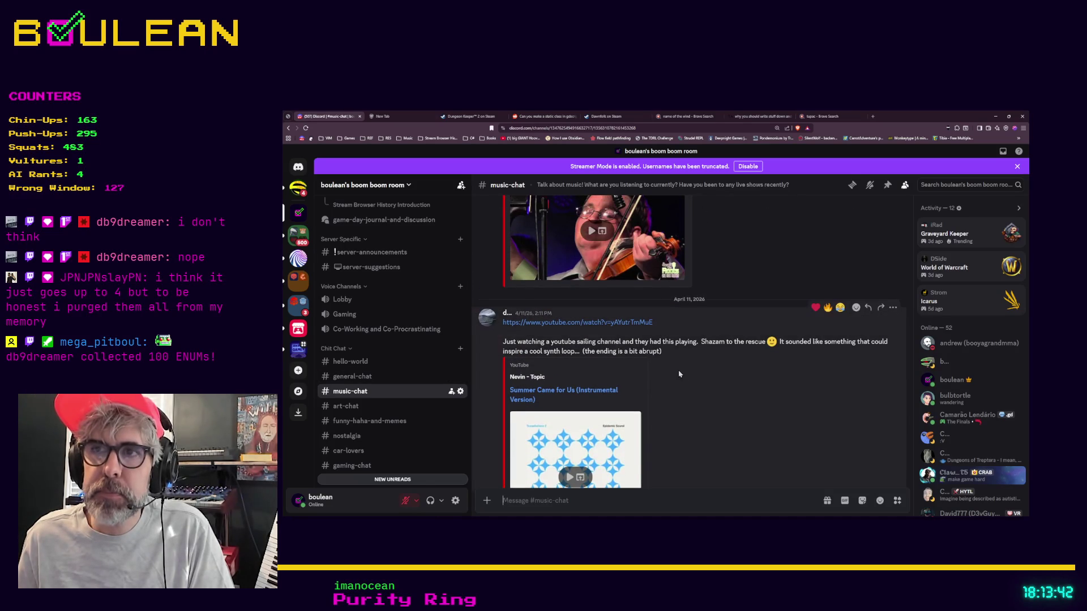
{"action": "scroll", "coordinate": [705, 379], "scroll_direction": "up", "scroll_amount": 4}
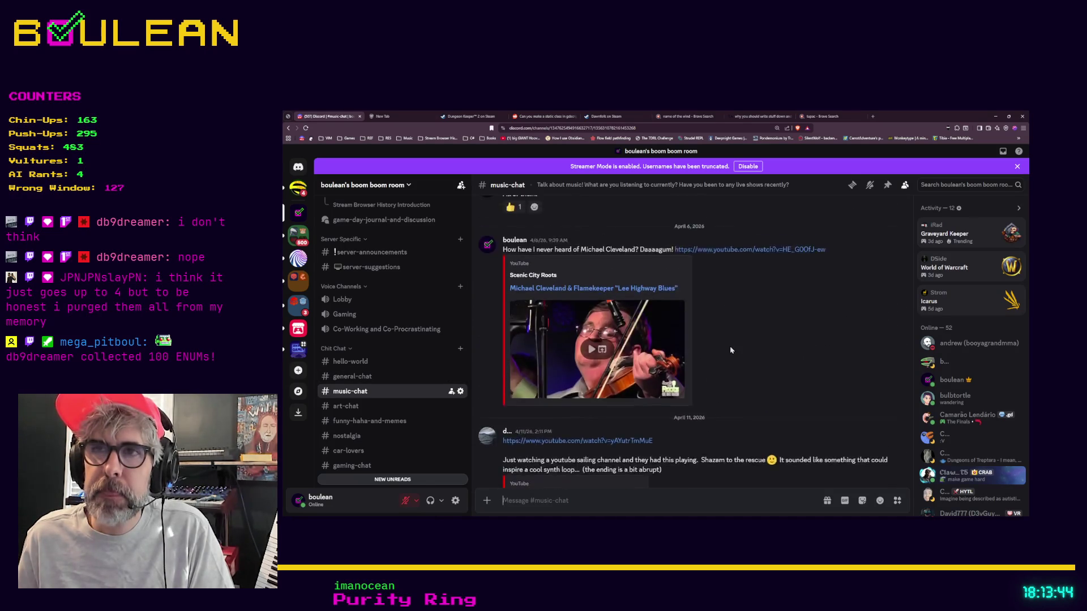
{"action": "scroll", "coordinate": [730, 349], "scroll_direction": "up", "scroll_amount": 5}
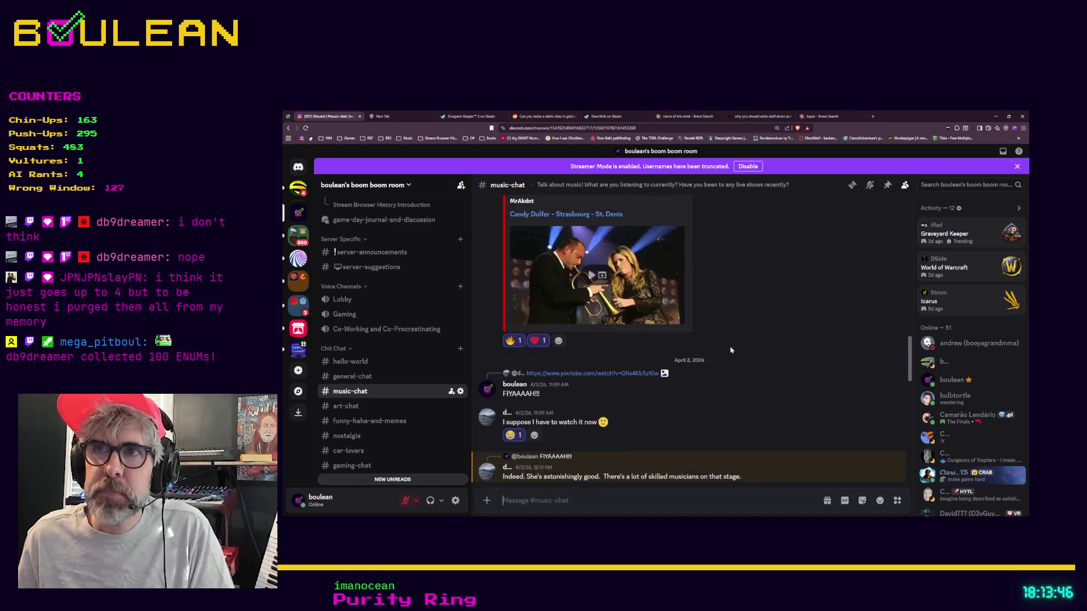
{"action": "scroll", "coordinate": [730, 350], "scroll_direction": "up", "scroll_amount": 4}
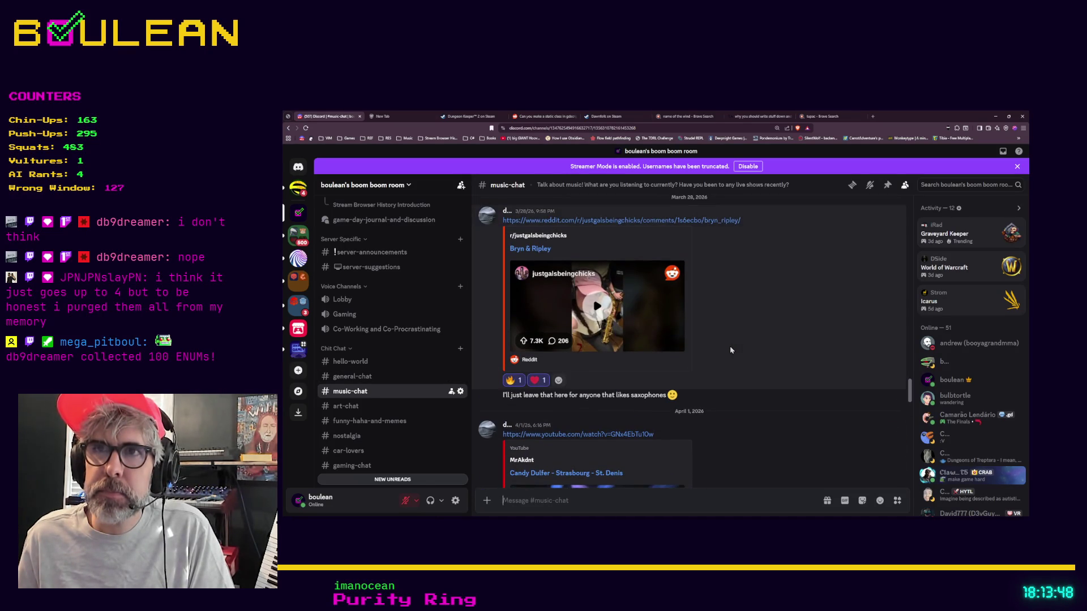
{"action": "scroll", "coordinate": [730, 350], "scroll_direction": "up", "scroll_amount": 4}
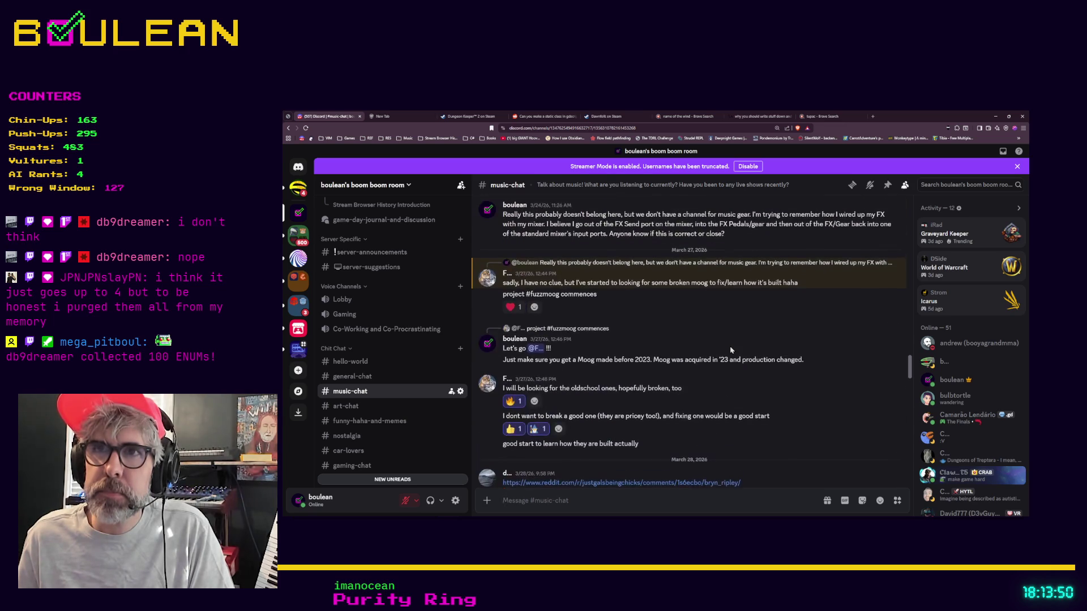
{"action": "scroll", "coordinate": [704, 350], "scroll_direction": "up", "scroll_amount": 4}
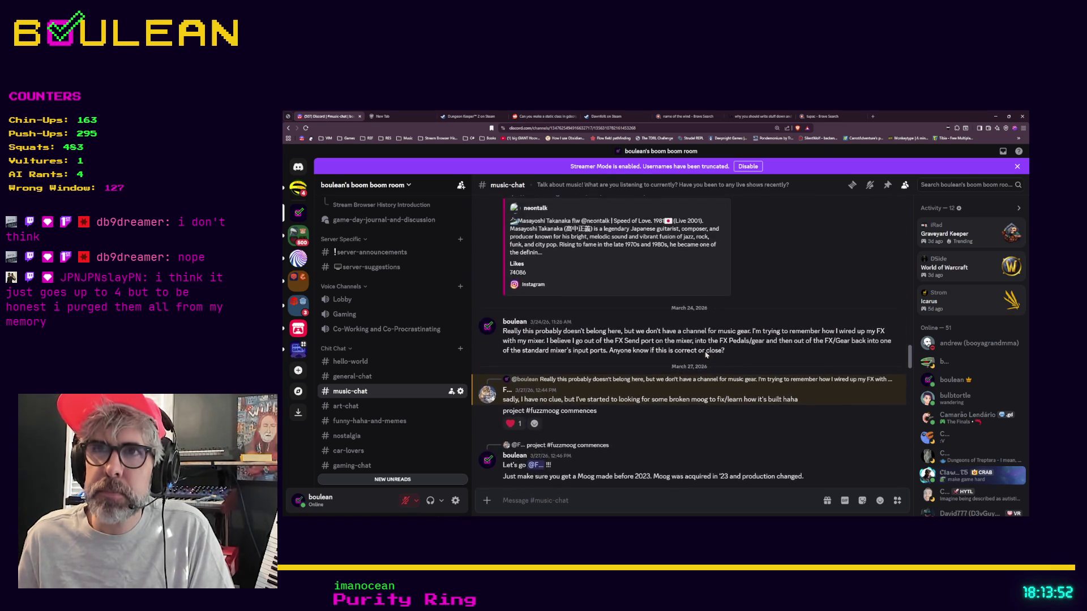
{"action": "scroll", "coordinate": [706, 357], "scroll_direction": "up", "scroll_amount": 3}
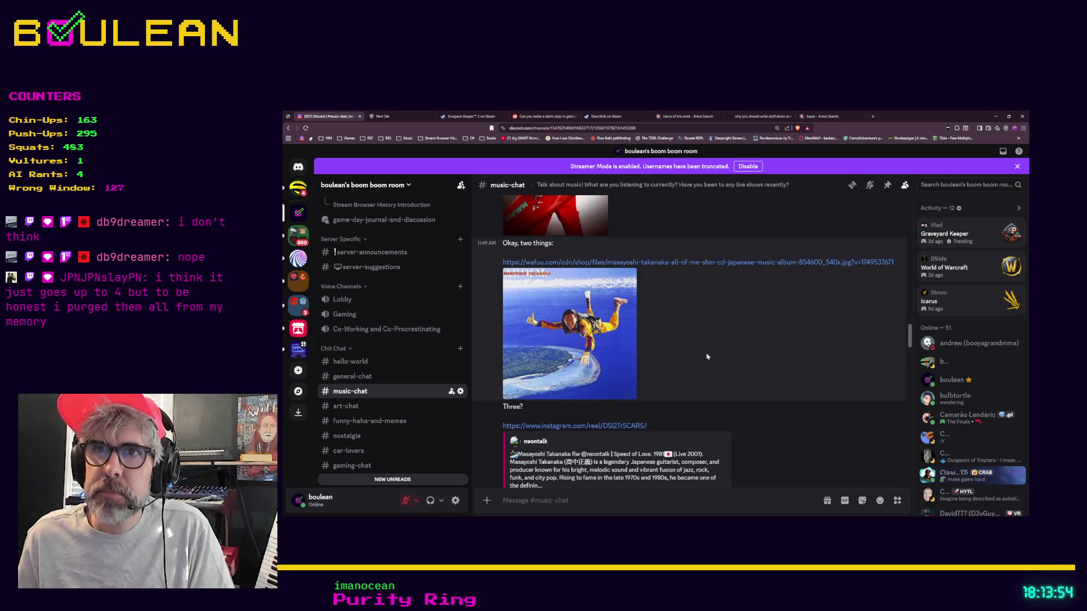
{"action": "scroll", "coordinate": [706, 357], "scroll_direction": "up", "scroll_amount": 4}
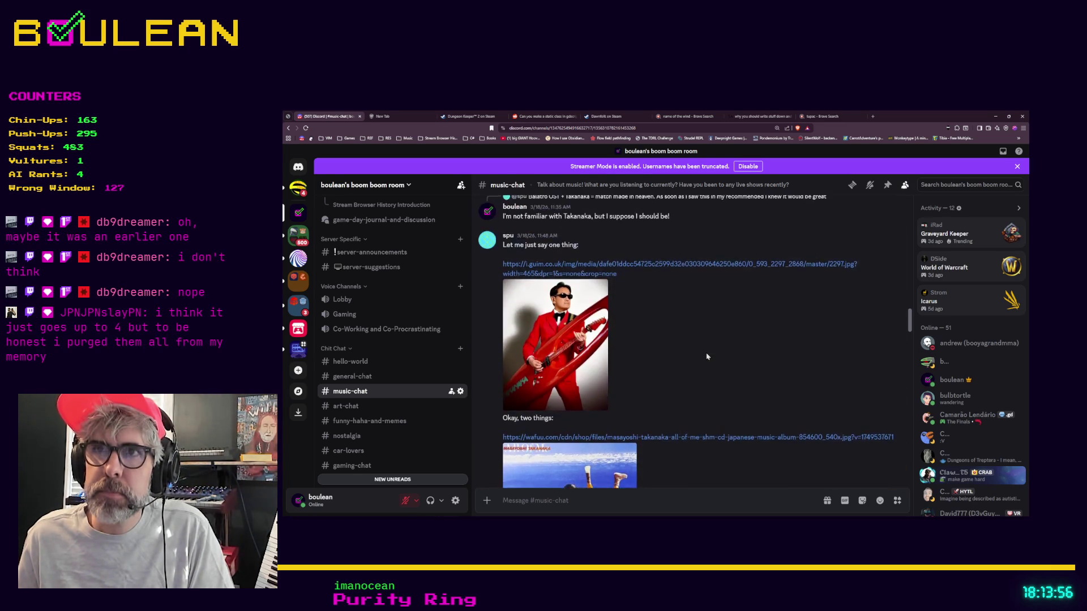
{"action": "scroll", "coordinate": [706, 357], "scroll_direction": "up", "scroll_amount": 3}
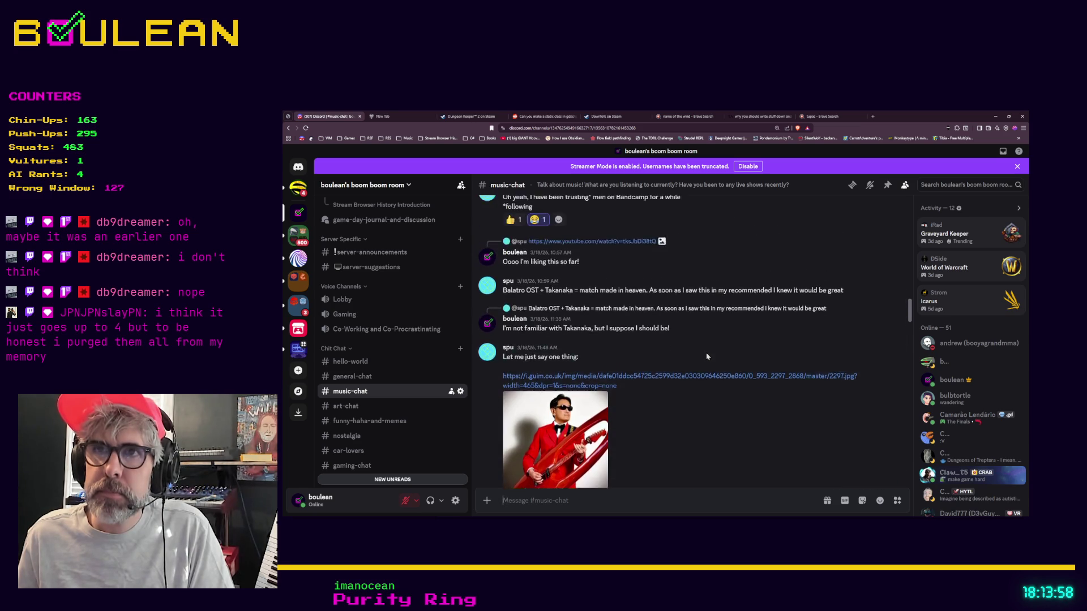
{"action": "scroll", "coordinate": [706, 357], "scroll_direction": "up", "scroll_amount": 3}
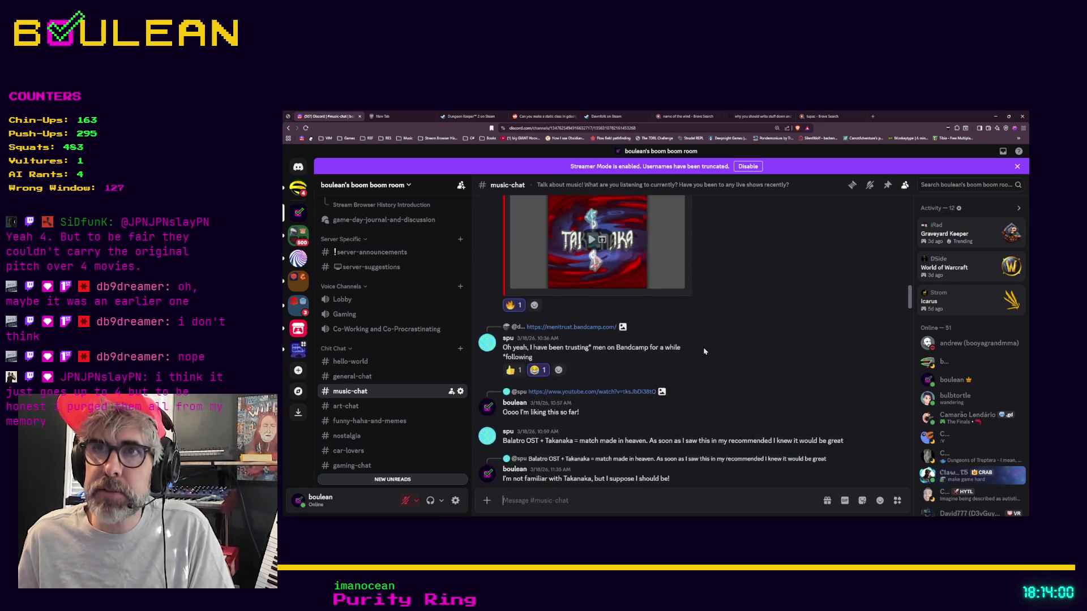
{"action": "scroll", "coordinate": [706, 353], "scroll_direction": "up", "scroll_amount": 4}
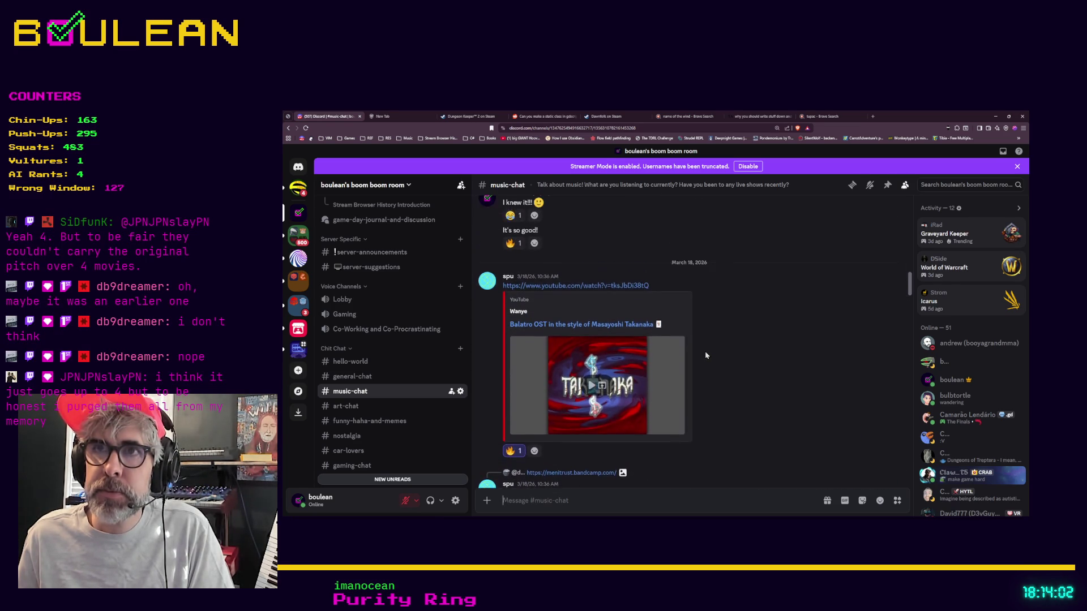
{"action": "scroll", "coordinate": [707, 355], "scroll_direction": "up", "scroll_amount": 3}
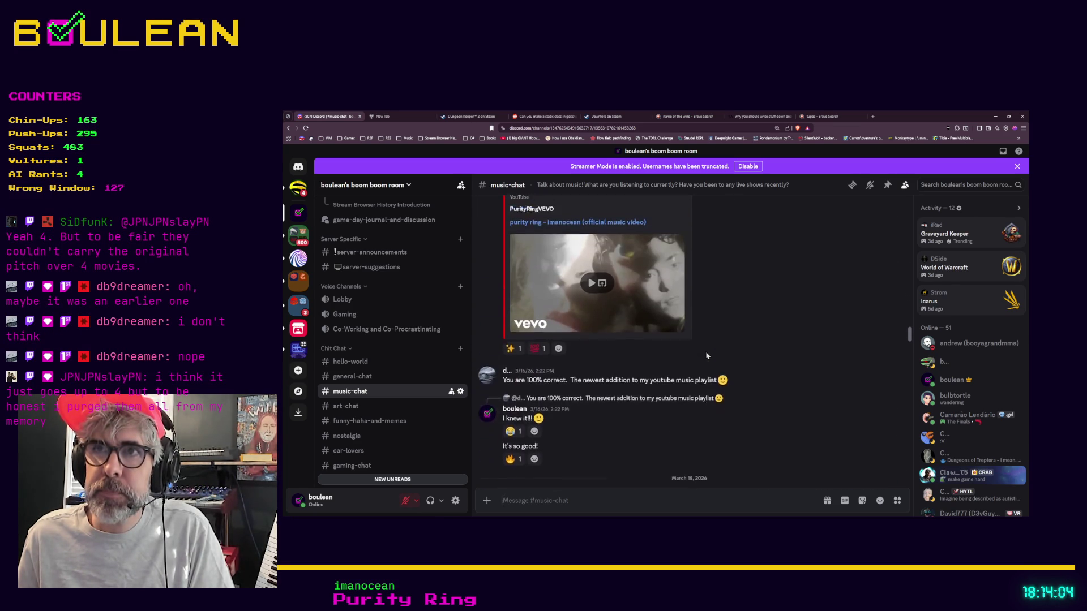
{"action": "scroll", "coordinate": [706, 355], "scroll_direction": "up", "scroll_amount": 1}
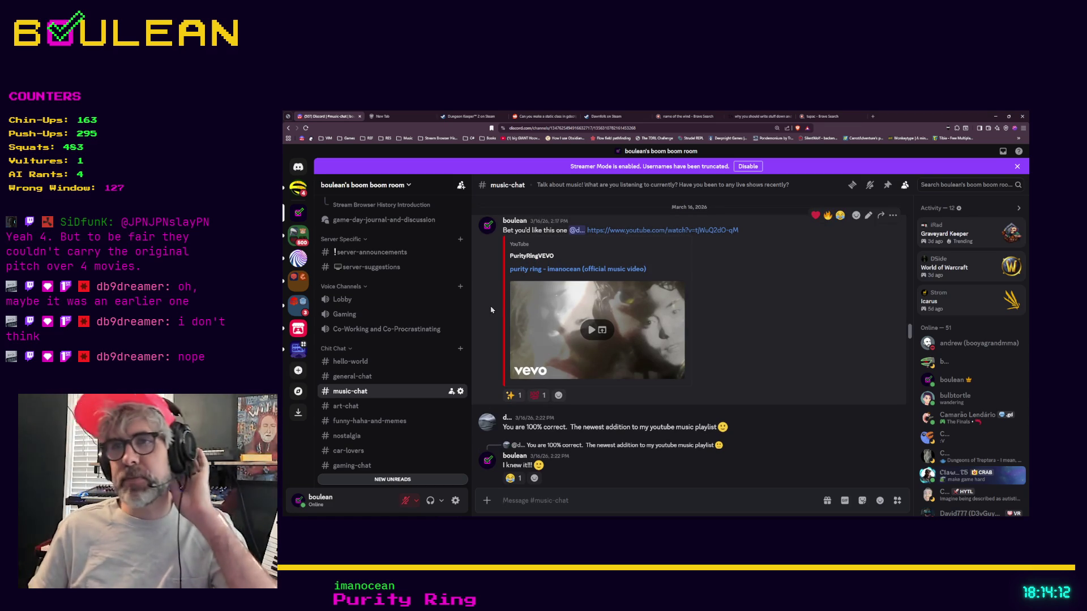
{"action": "scroll", "coordinate": [501, 325], "scroll_direction": "up", "scroll_amount": 1}
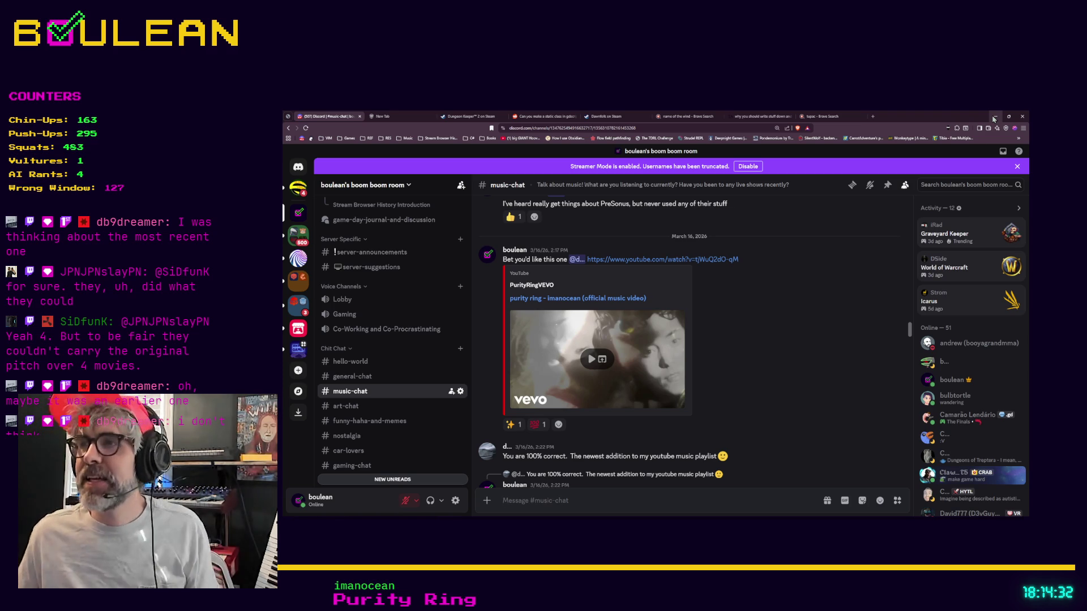
{"action": "left_click_drag", "start_coordinate": [909, 339], "coordinate": [897, 484]}
{"action": "scroll", "coordinate": [764, 419], "scroll_direction": "up", "scroll_amount": 4}
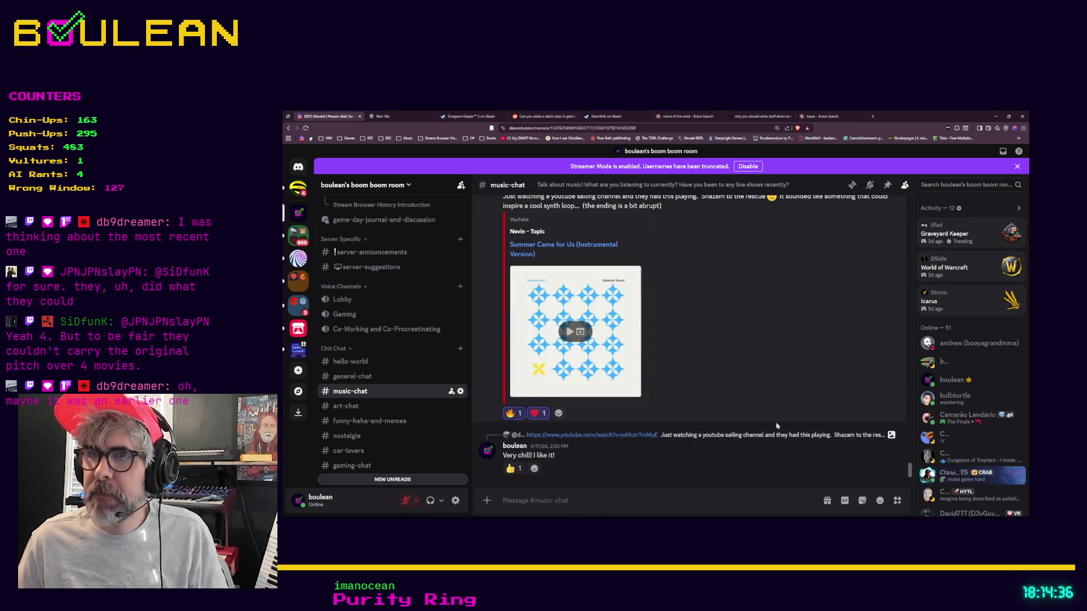
{"action": "scroll", "coordinate": [765, 419], "scroll_direction": "up", "scroll_amount": 3}
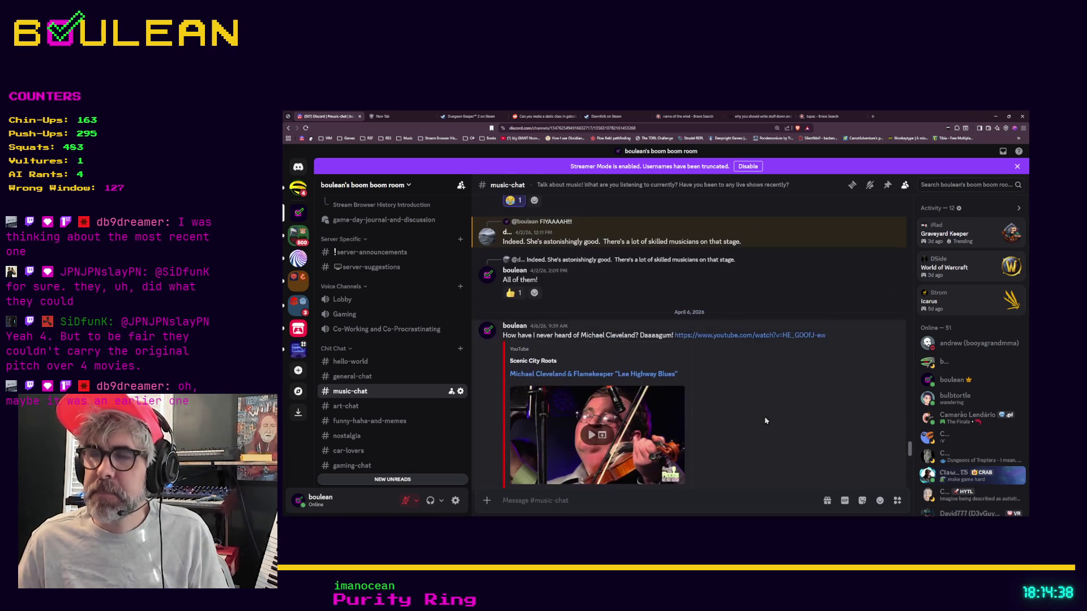
{"action": "scroll", "coordinate": [741, 419], "scroll_direction": "up", "scroll_amount": 5}
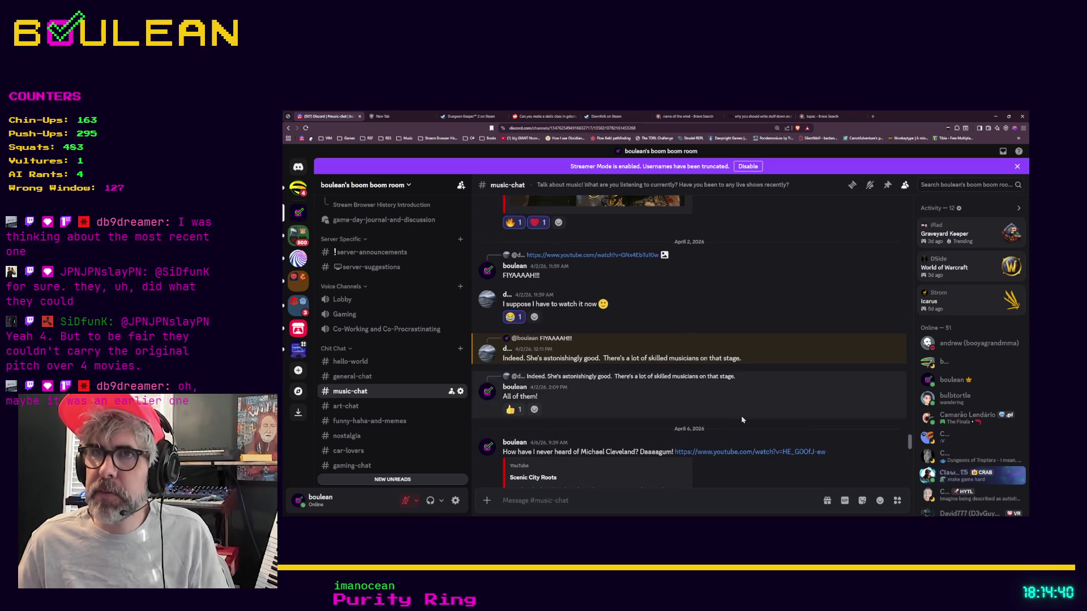
{"action": "scroll", "coordinate": [741, 419], "scroll_direction": "up", "scroll_amount": 4}
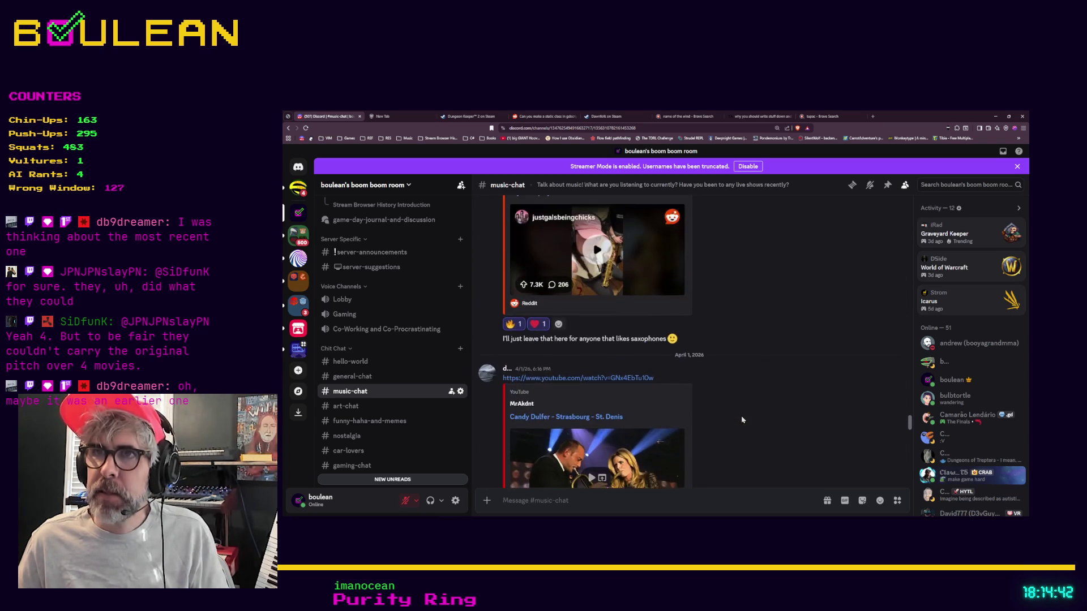
{"action": "scroll", "coordinate": [592, 327], "scroll_direction": "down", "scroll_amount": 2}
{"action": "scroll", "coordinate": [591, 327], "scroll_direction": "down", "scroll_amount": 12}
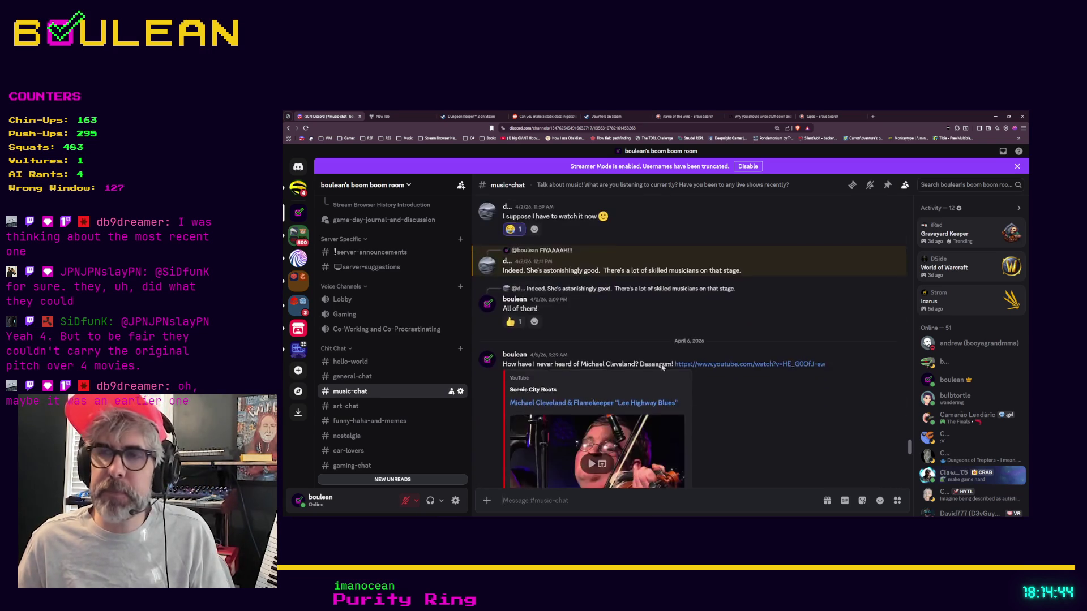
{"action": "scroll", "coordinate": [659, 379], "scroll_direction": "down", "scroll_amount": 2}
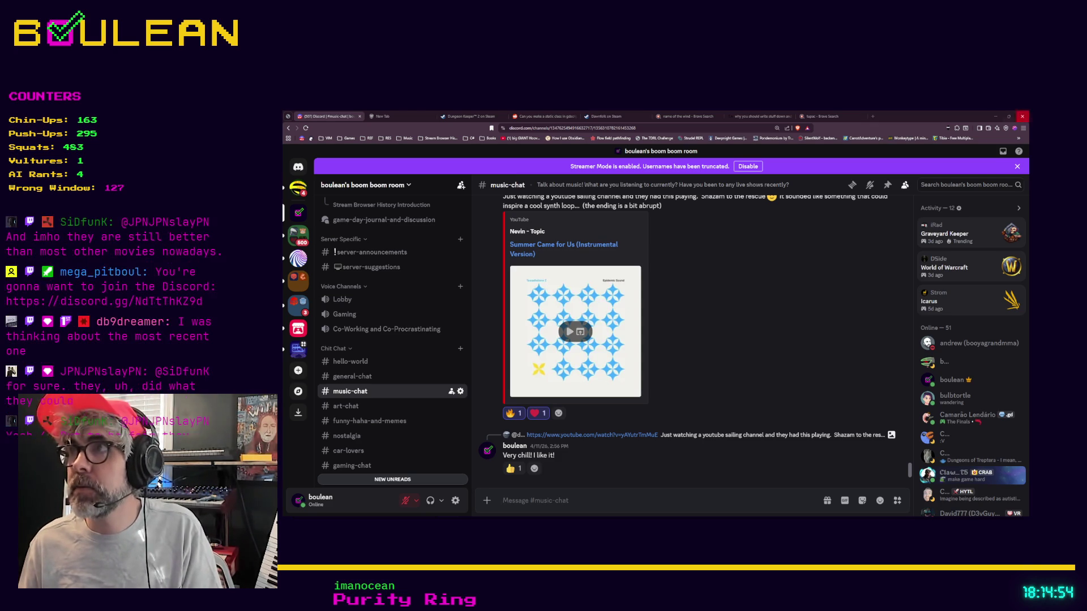
{"action": "left_click", "coordinate": [995, 116]}
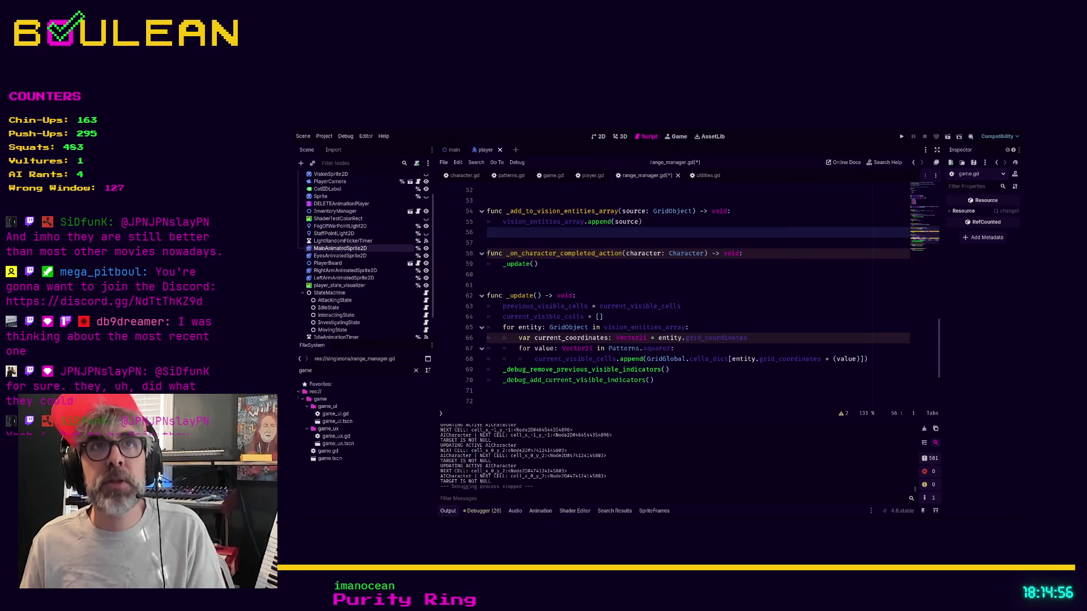
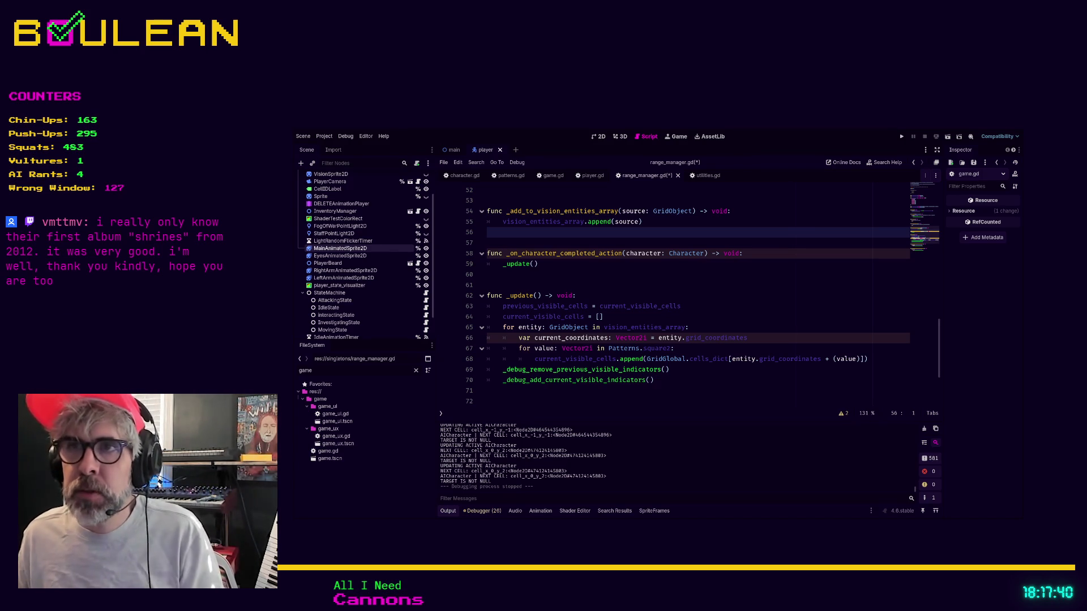
Delete the commented-out _build_range_patterns_dict() line from _ready
{"action": "left_click", "coordinate": [659, 295]}
{"action": "scroll", "coordinate": [659, 297], "scroll_direction": "up", "scroll_amount": 5}
{"action": "scroll", "coordinate": [659, 297], "scroll_direction": "up", "scroll_amount": 4}
{"action": "scroll", "coordinate": [701, 311], "scroll_direction": "up", "scroll_amount": 2}
{"action": "left_click", "coordinate": [700, 359]}
{"action": "key", "text": "shift+Home"}
{"action": "key", "text": "shift+Home"}
{"action": "key", "text": "BackSpace"}
{"action": "key", "text": "BackSpace"}
{"action": "key", "text": "Down"}
{"action": "key", "text": "Down"}
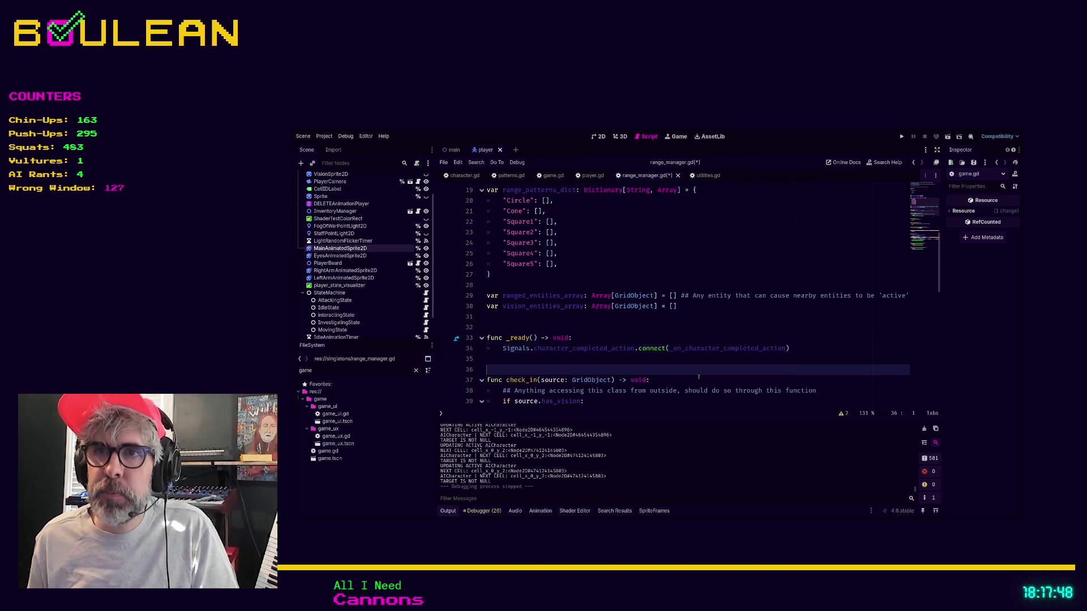
{"action": "scroll", "coordinate": [629, 320], "scroll_direction": "up", "scroll_amount": 4}
Save range_manager.gd
{"action": "key", "text": "ctrl+s"}
{"action": "scroll", "coordinate": [623, 316], "scroll_direction": "down", "scroll_amount": 2}
{"action": "left_click_drag", "start_coordinate": [490, 338], "coordinate": [461, 263]}
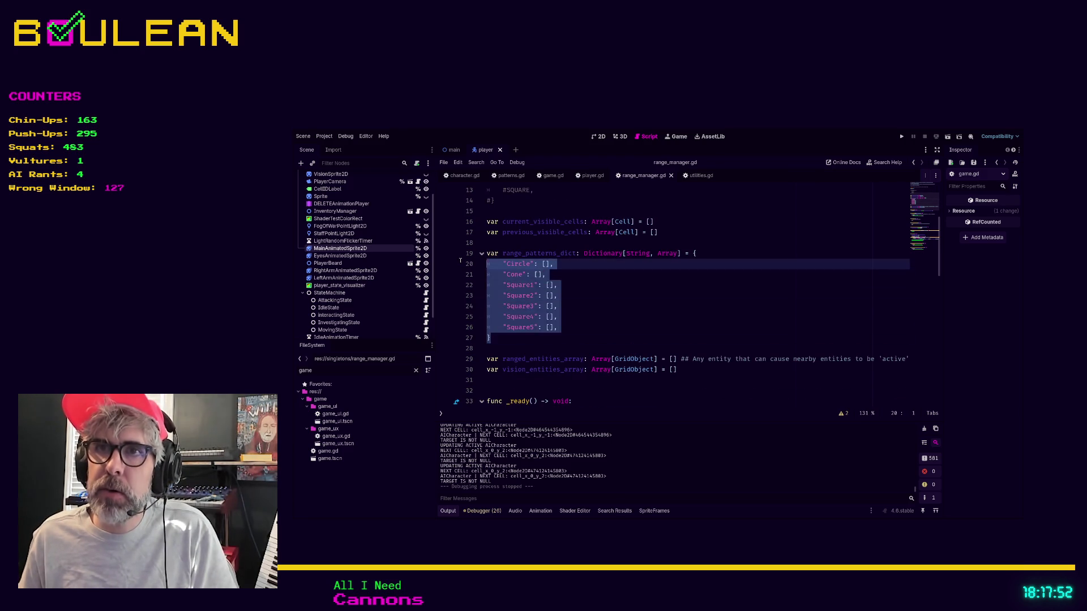
Comment out the range_patterns_dict dictionary block with Ctrl+K, then delete it
{"action": "key", "text": "shift+Up"}
{"action": "key", "text": "shift+Left"}
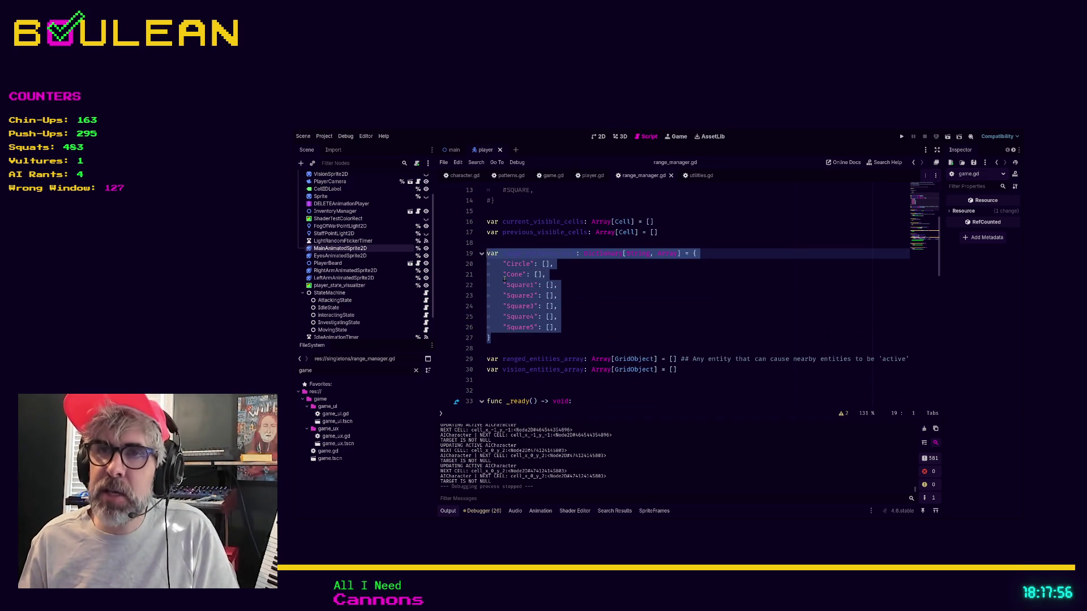
{"action": "key", "text": "ctrl+k"}
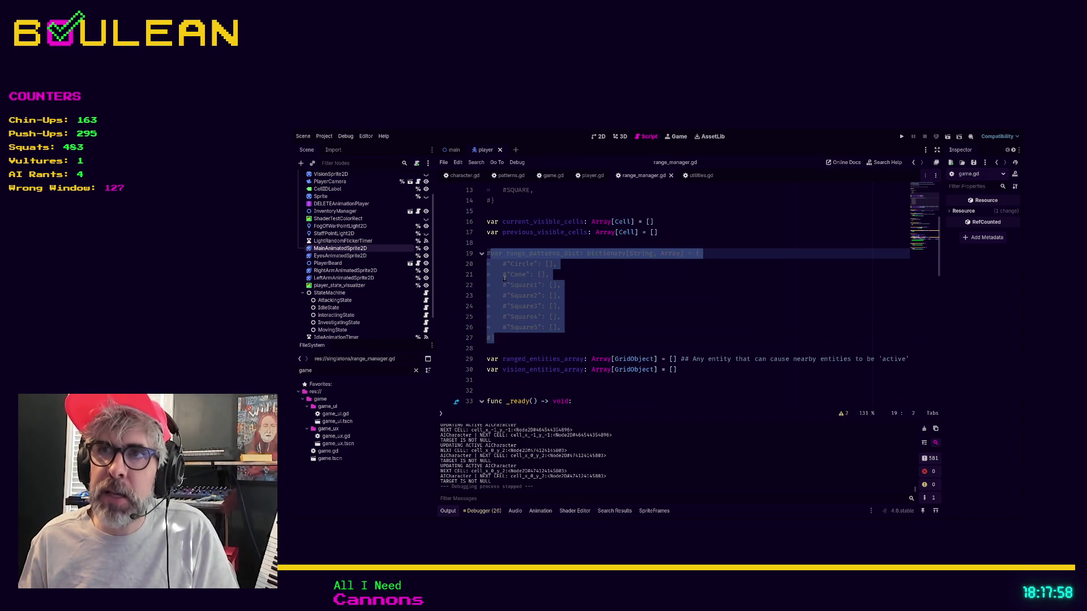
{"action": "key", "text": "Escape"}
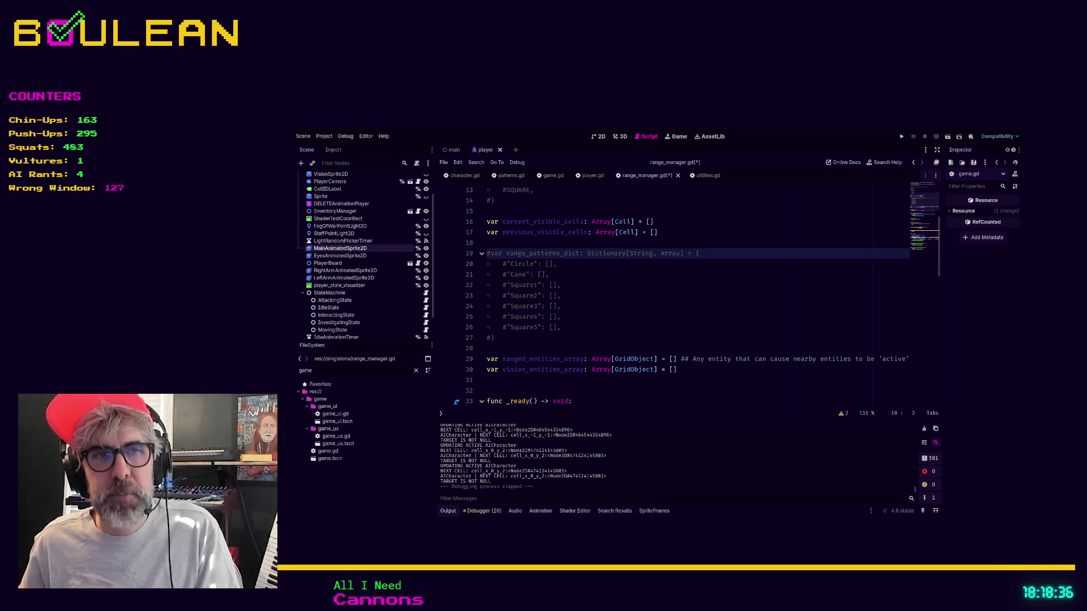
{"action": "left_click_drag", "start_coordinate": [494, 337], "coordinate": [482, 254]}
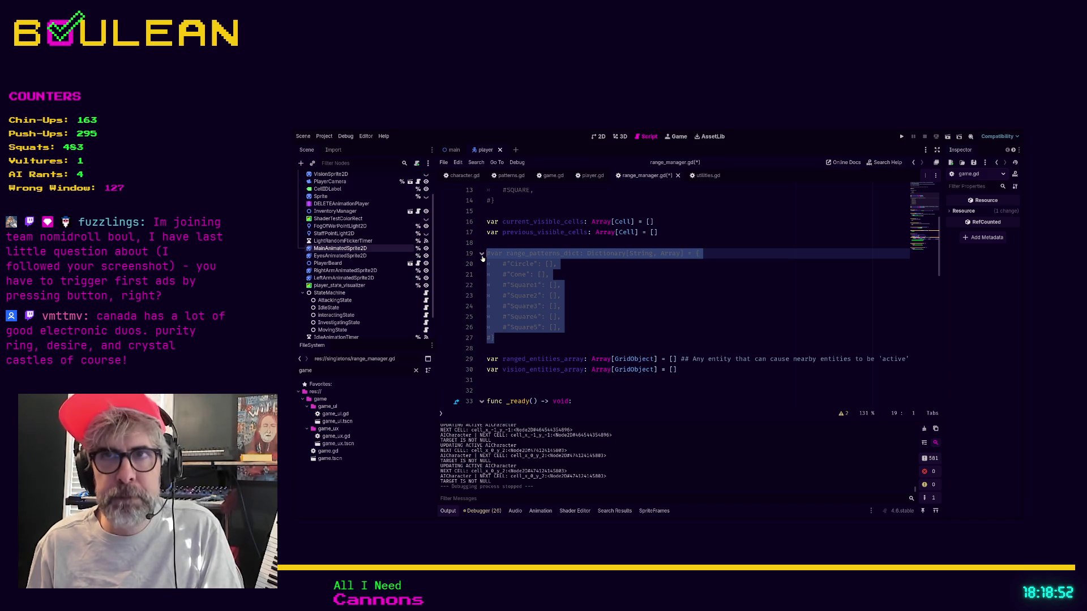
{"action": "key", "text": "Delete"}
{"action": "key", "text": "Delete"}
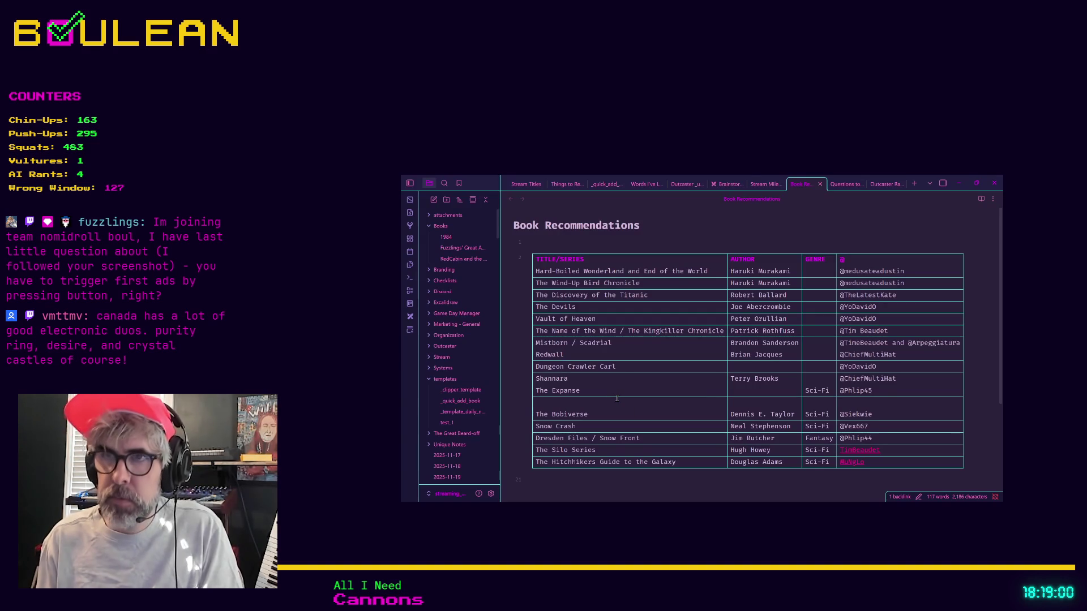
Open the Music Recommendations note in Obsidian
{"action": "key", "text": "ctrl+o"}
{"action": "type", "text": "music Re"}
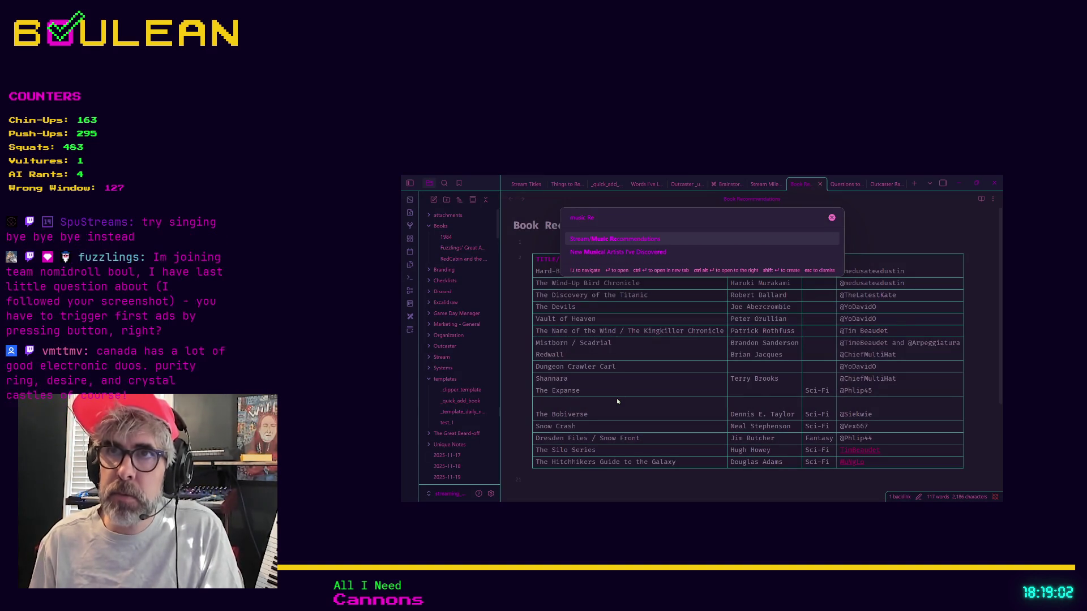
{"action": "key", "text": "Return"}
Add a new table row with the artist and the recommender as a note link
{"action": "left_click", "coordinate": [617, 399]}
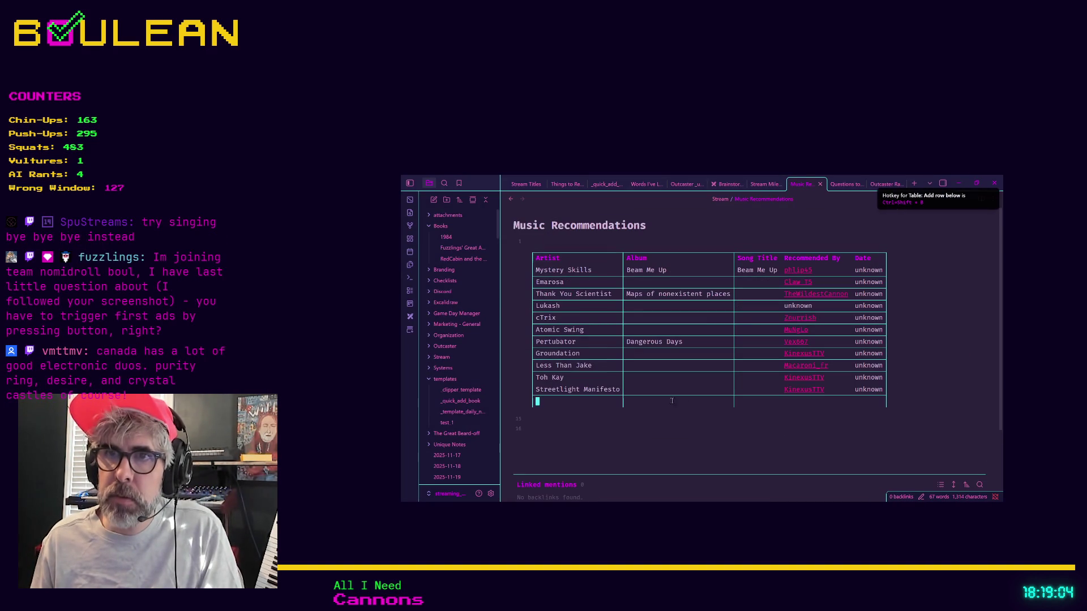
{"action": "type", "text": "Crystal"}
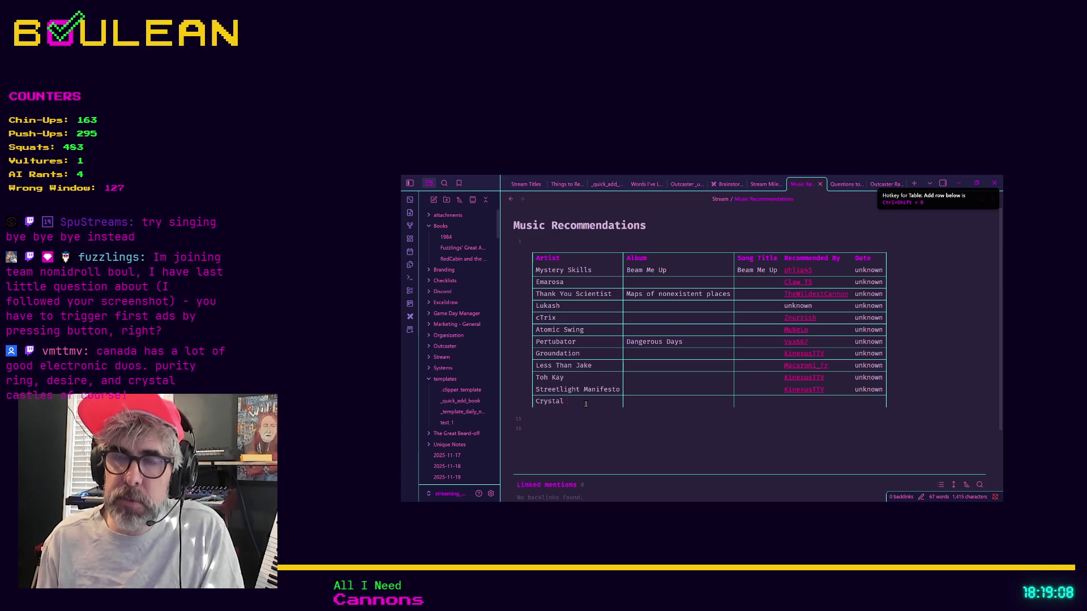
{"action": "type", "text": " Castles"}
{"action": "key", "text": "Return"}
{"action": "type", "text": "Desire"}
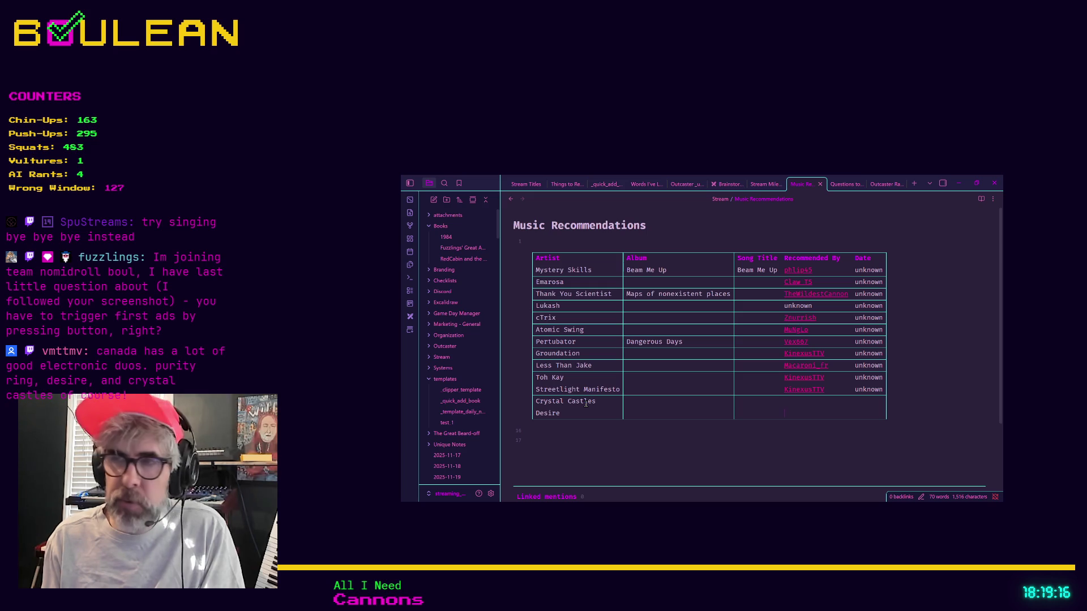
{"action": "type", "text": "[["}
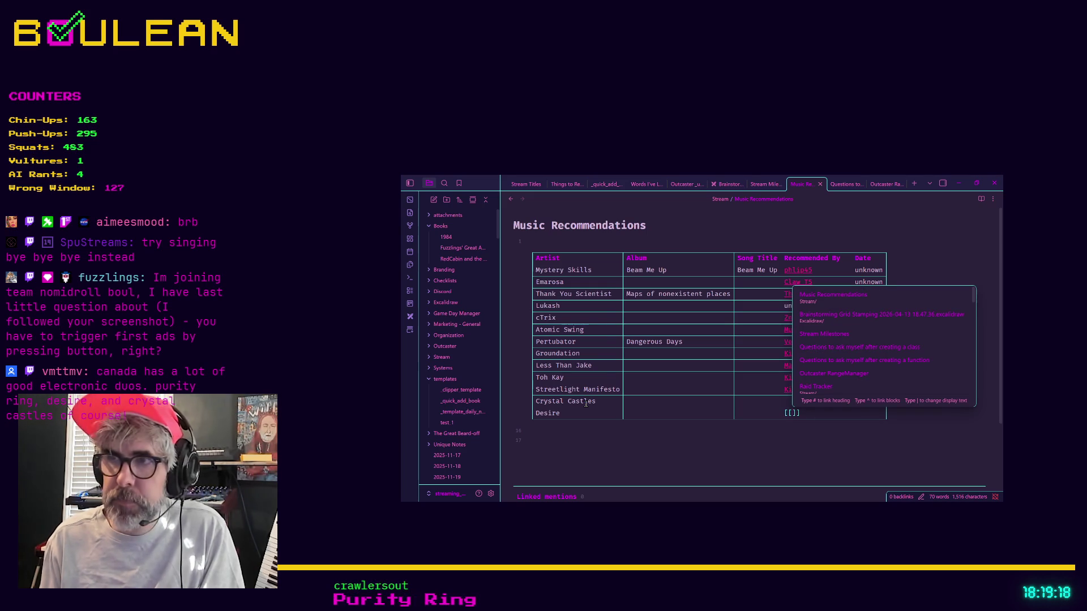
{"action": "type", "text": "vin"}
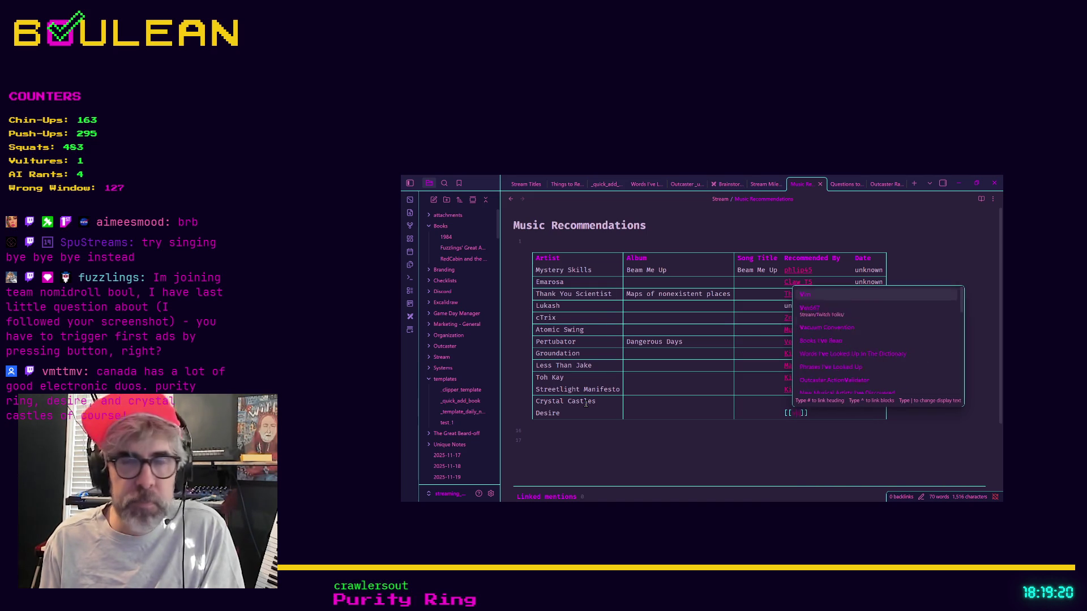
{"action": "type", "text": "ttmv"}
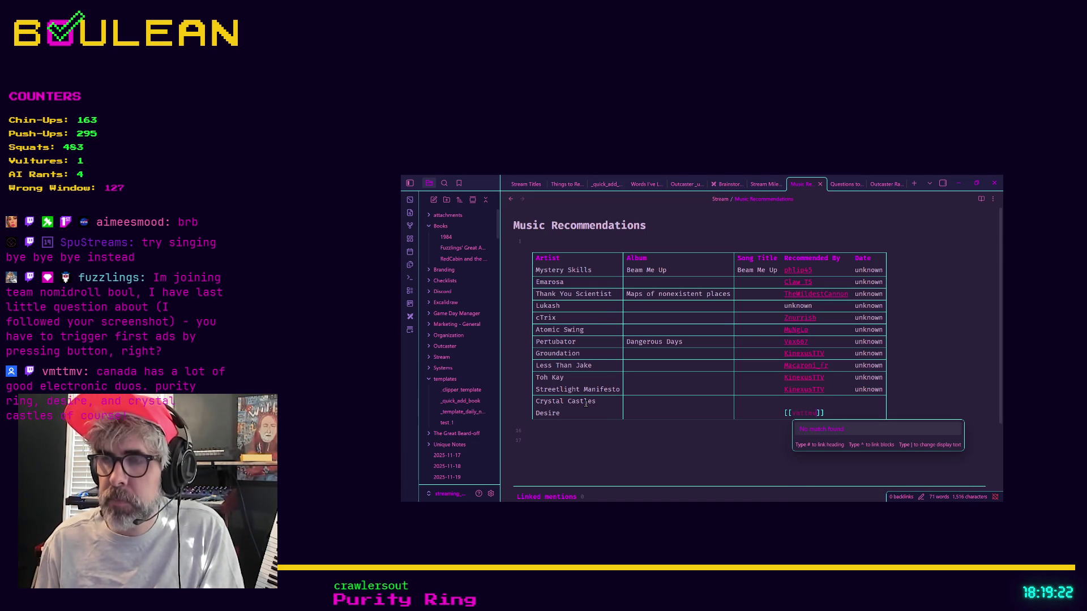
{"action": "key", "text": "Escape"}
{"action": "key", "text": "Up"}
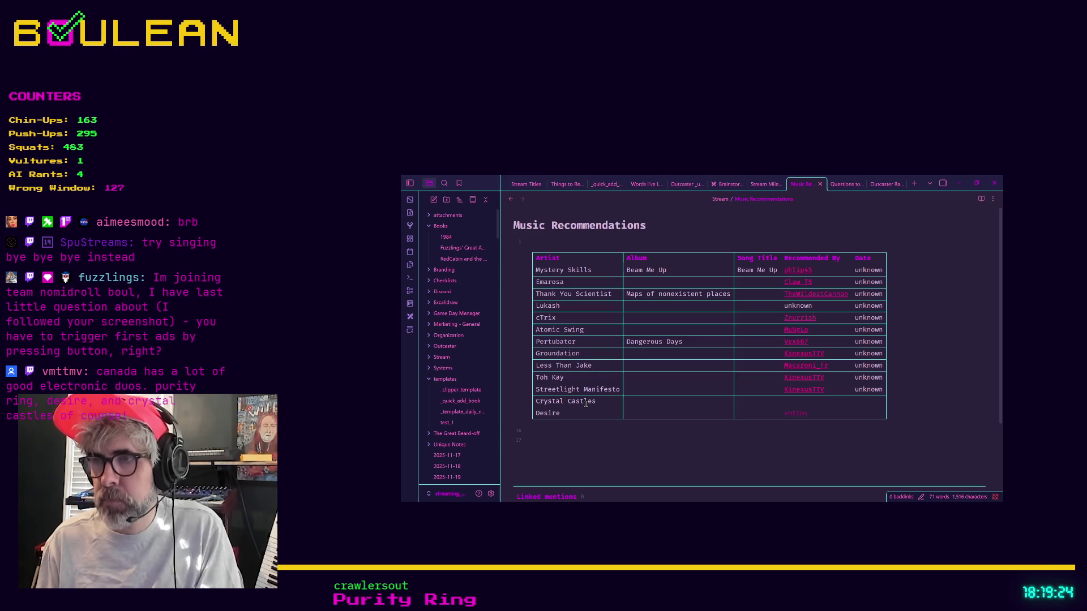
{"action": "type", "text": "vmttmv"}
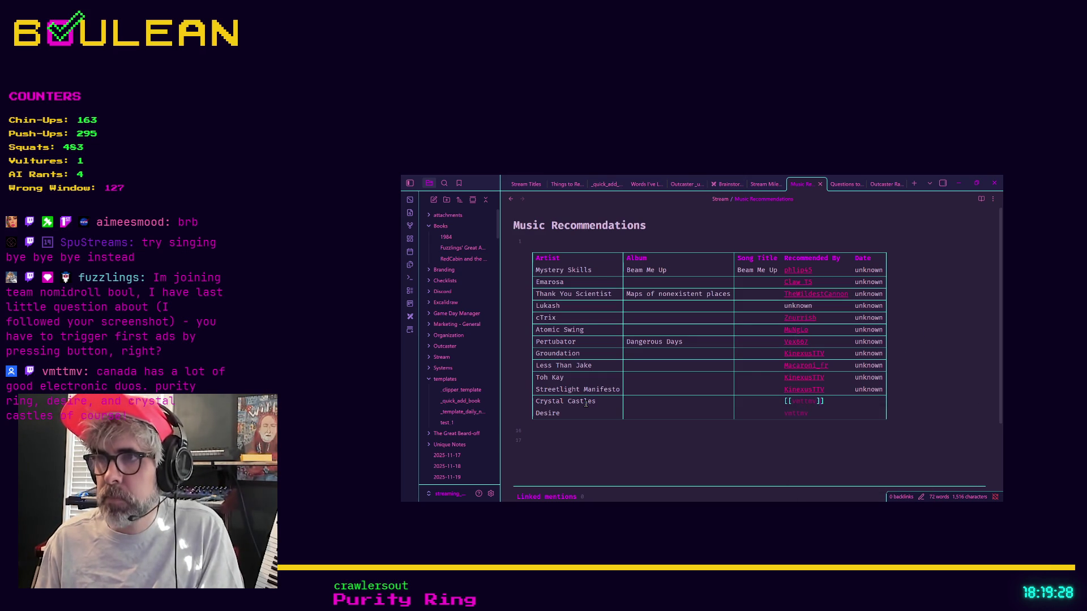
{"action": "key", "text": "Tab"}
Fill in the 2026-04-15 dates and the Purity Ring row's recommender link
{"action": "type", "text": "20"}
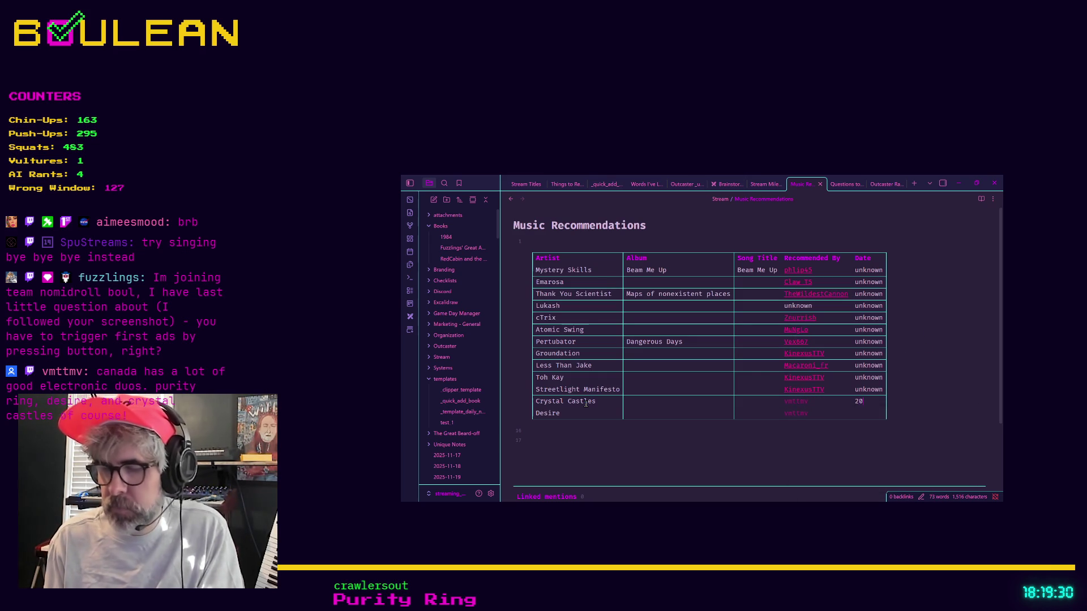
{"action": "type", "text": "26-04-1"}
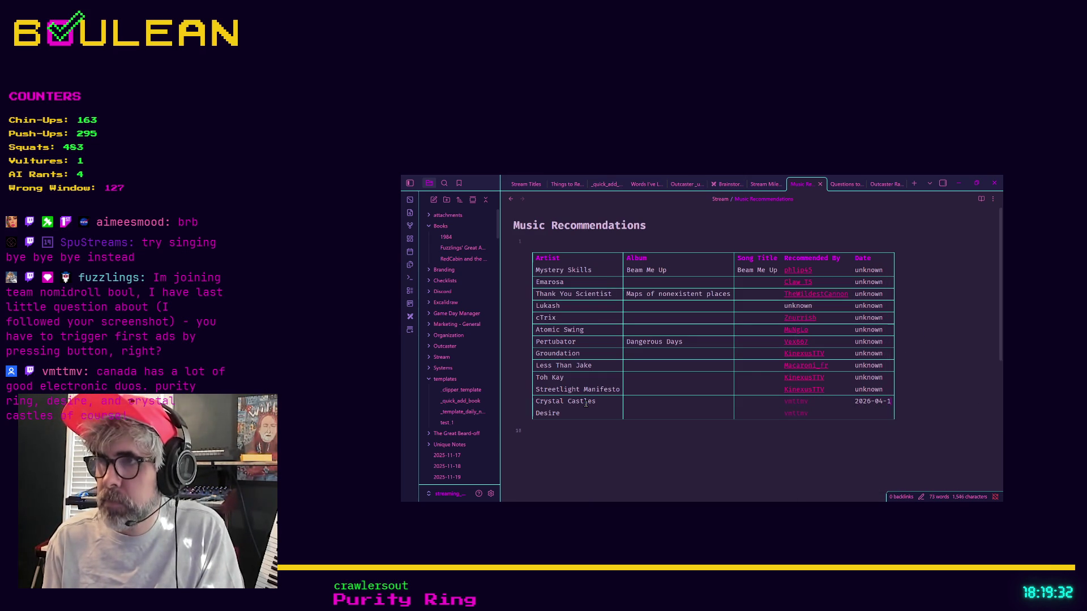
{"action": "type", "text": "5"}
{"action": "key", "text": "Return"}
{"action": "type", "text": "2026-04-"}
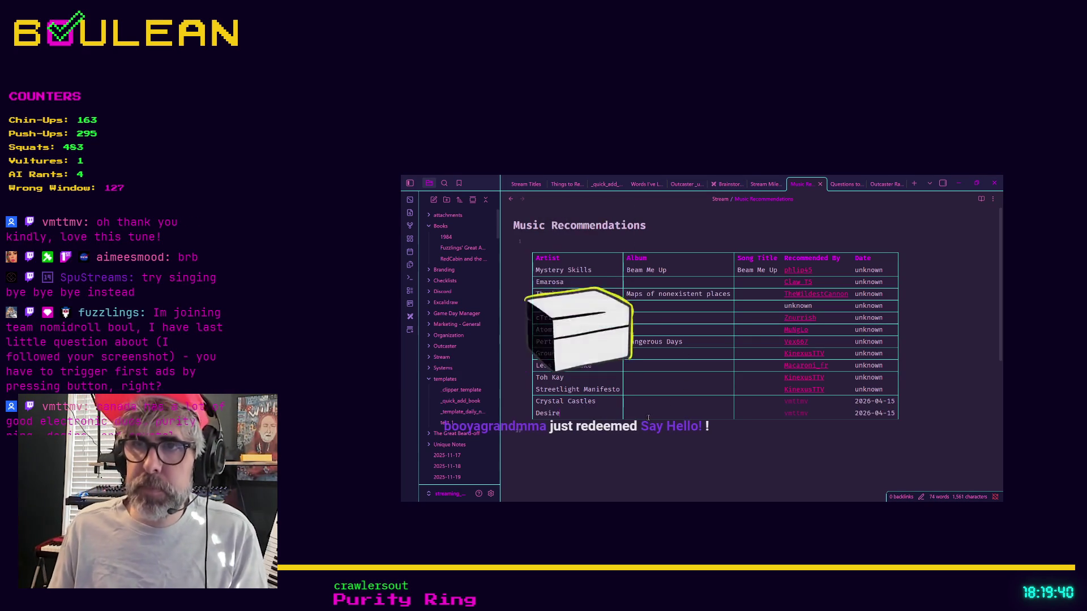
{"action": "key", "text": "Return"}
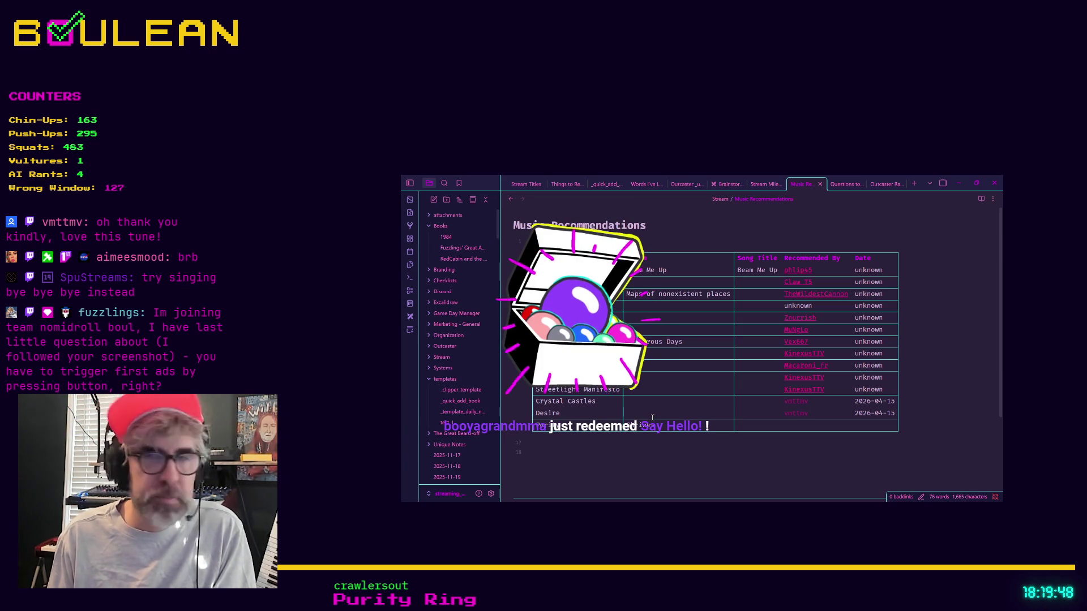
{"action": "type", "text": "[vmttmvf]"}
{"action": "key", "text": "Tab"}
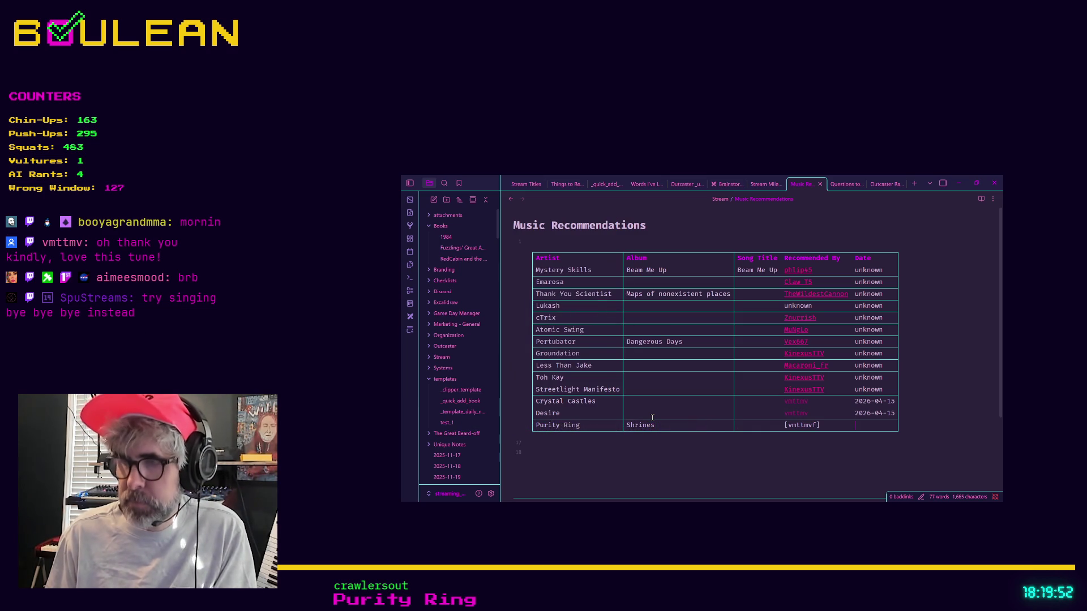
{"action": "type", "text": "2026-04-15"}
Fix Purity Ring's recommender link by removing the stray 'f' and adding an opening bracket
{"action": "left_click", "coordinate": [804, 413]}
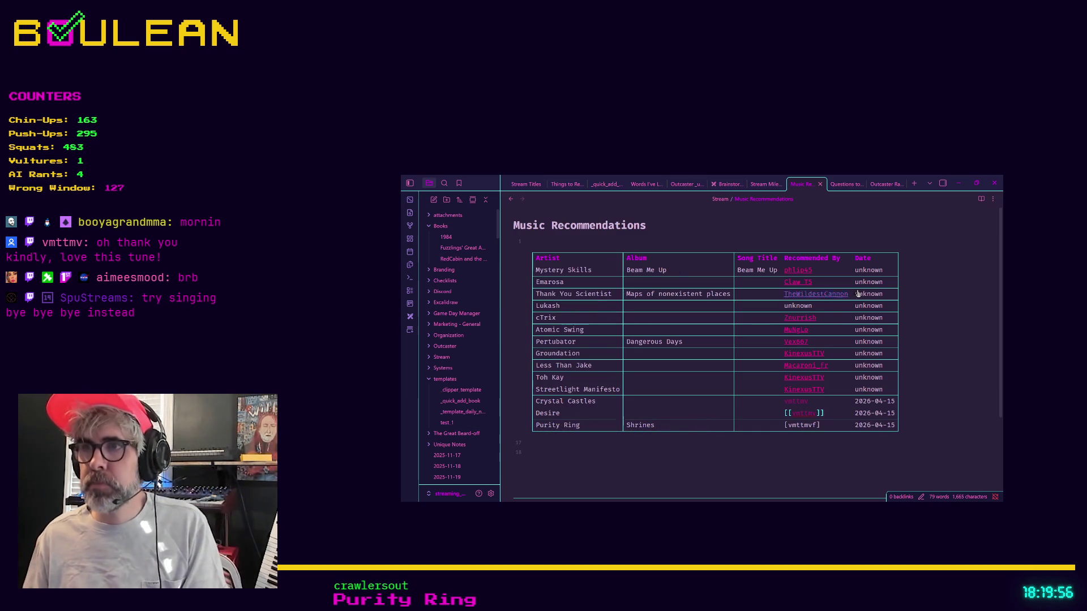
{"action": "left_click", "coordinate": [815, 426]}
{"action": "key", "text": "BackSpace"}
{"action": "key", "text": "Up"}
{"action": "key", "text": "Up"}
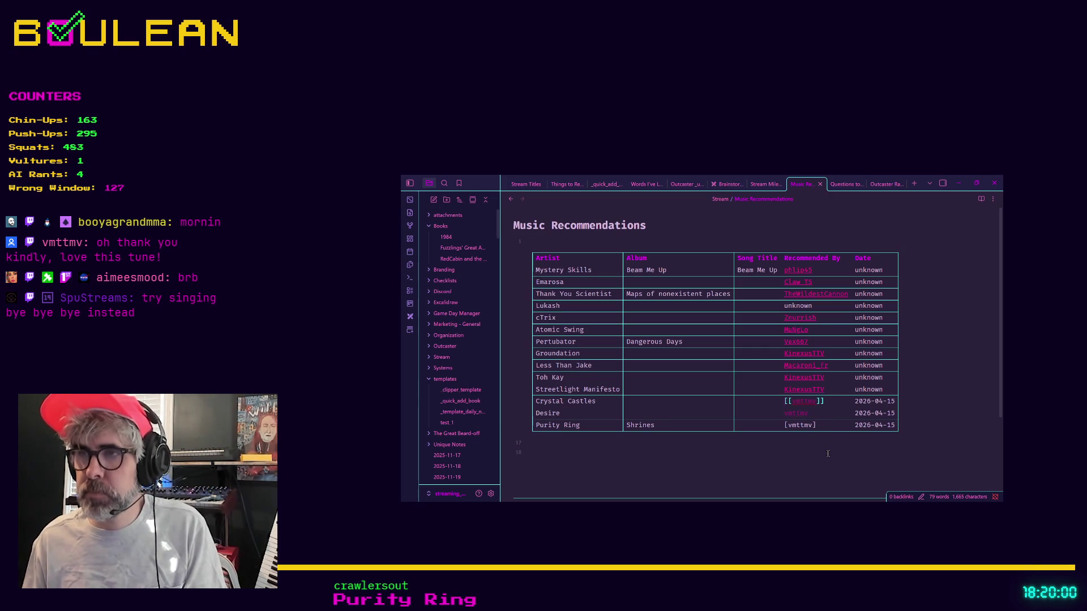
{"action": "key", "text": "Down"}
{"action": "key", "text": "shift+Tab"}
{"action": "key", "text": "Tab"}
{"action": "key", "text": "Down"}
{"action": "type", "text": "["}
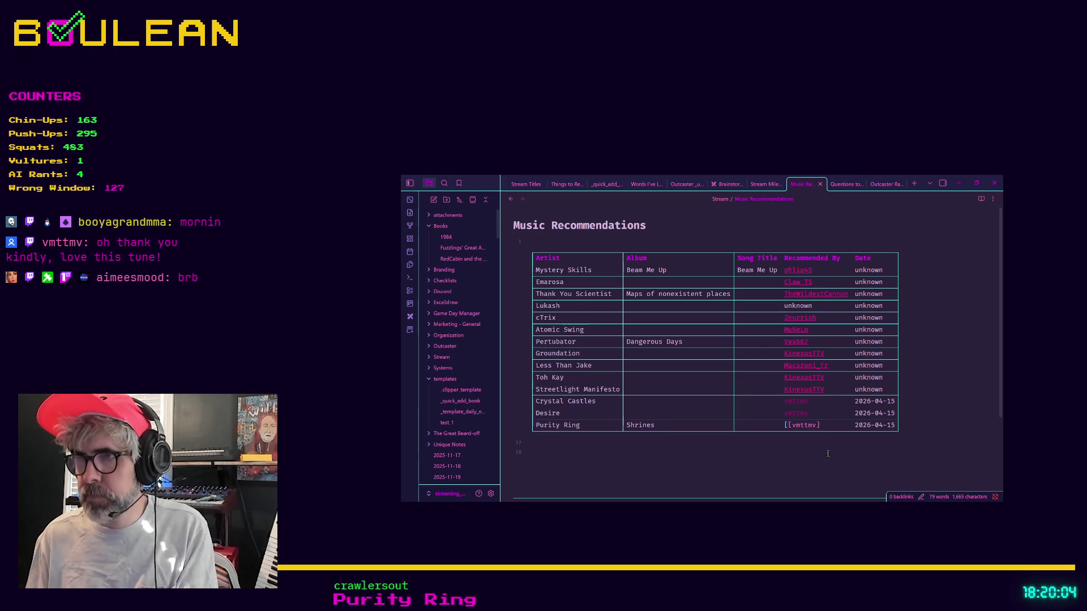
Add the closing bracket to the recommender link and hide the Obsidian window
{"action": "left_click", "coordinate": [827, 453]}
{"action": "scroll", "coordinate": [828, 453], "scroll_direction": "down", "scroll_amount": 2}
{"action": "left_click", "coordinate": [834, 309]}
{"action": "type", "text": "]"}
{"action": "key", "text": "Up"}
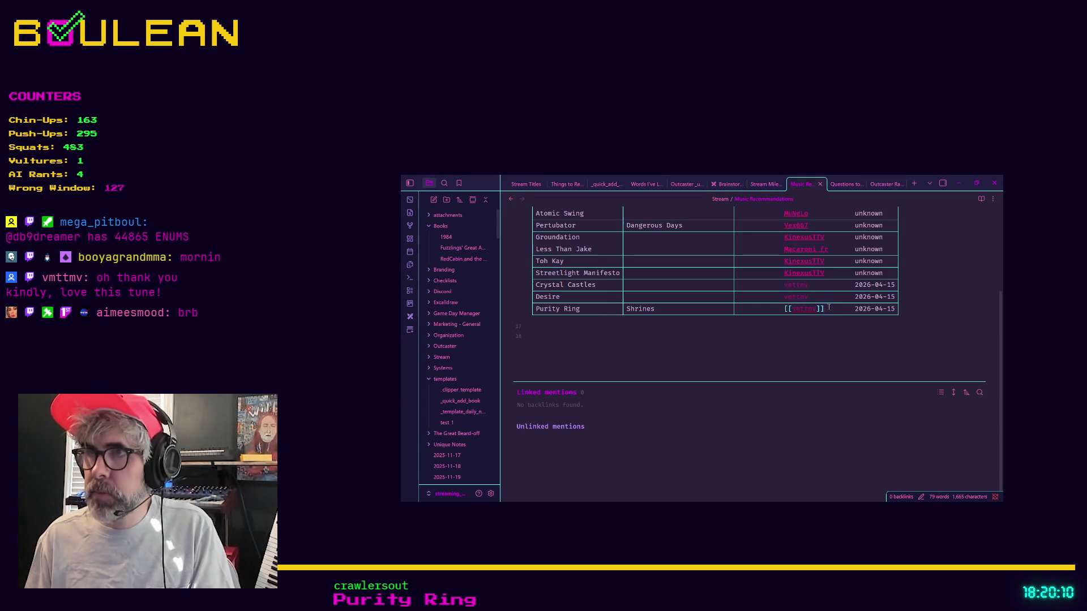
{"action": "left_click", "coordinate": [956, 178]}
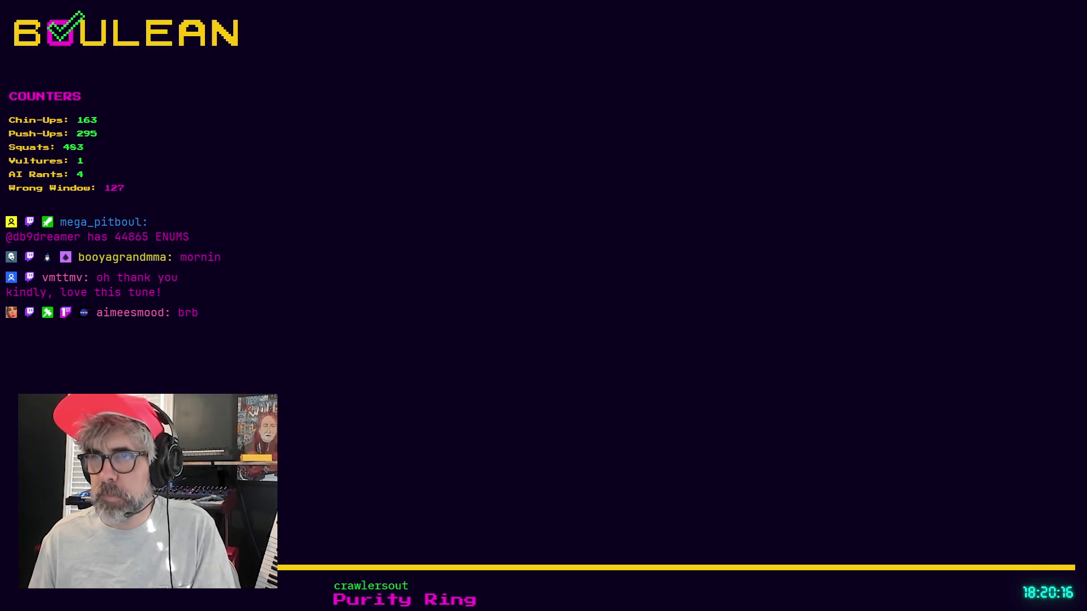
Back in Godot, remove the commented-out enum block, keeping the TODO comment
{"action": "key", "text": "alt+Tab"}
{"action": "left_click", "coordinate": [685, 333]}
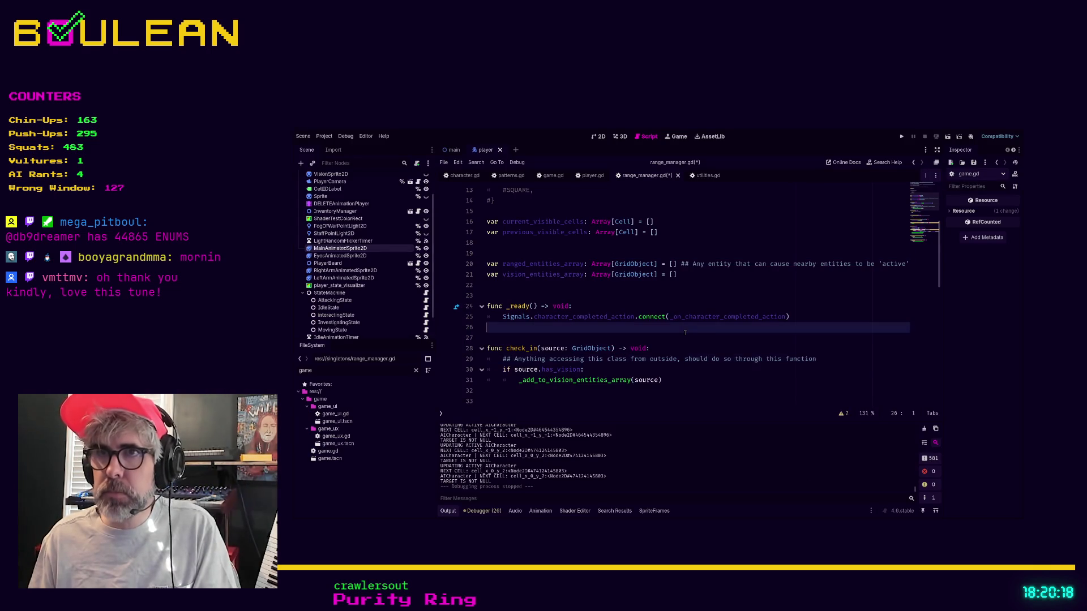
{"action": "key", "text": "ctrl+z"}
{"action": "key", "text": "ctrl+z"}
{"action": "key", "text": "ctrl+z"}
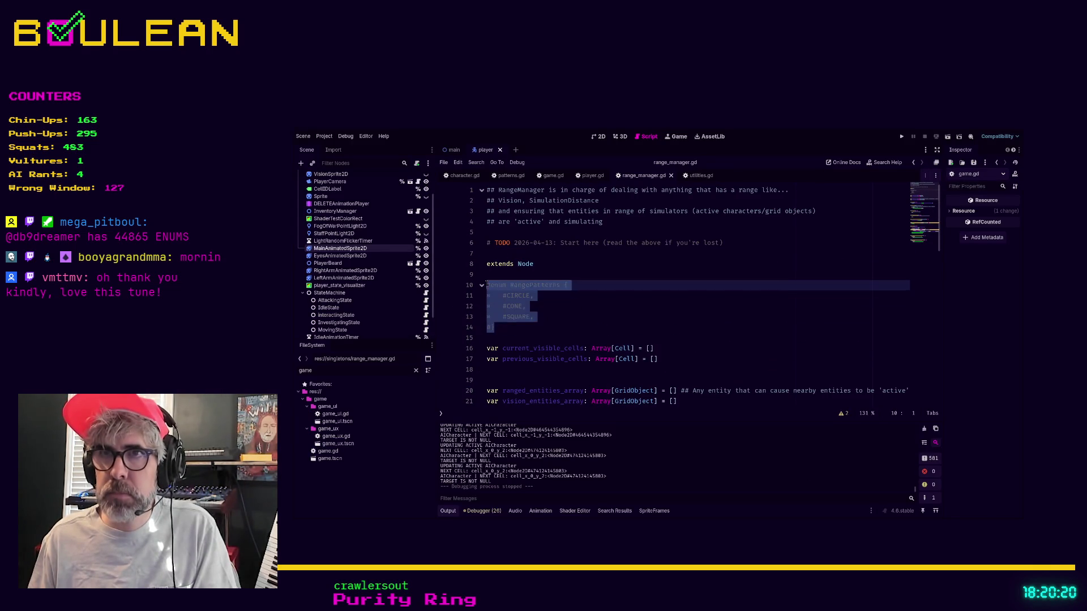
{"action": "key", "text": "ctrl+z"}
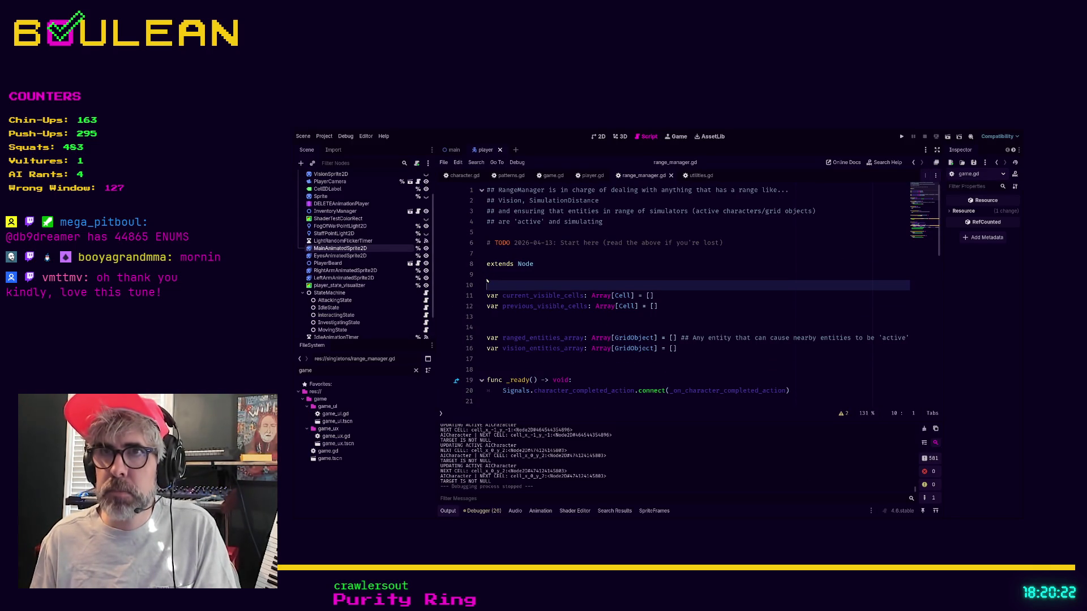
{"action": "key", "text": "Up"}
{"action": "key", "text": "Up"}
{"action": "key", "text": "Up"}
{"action": "key", "text": "shift+End"}
{"action": "key", "text": "BackSpace"}
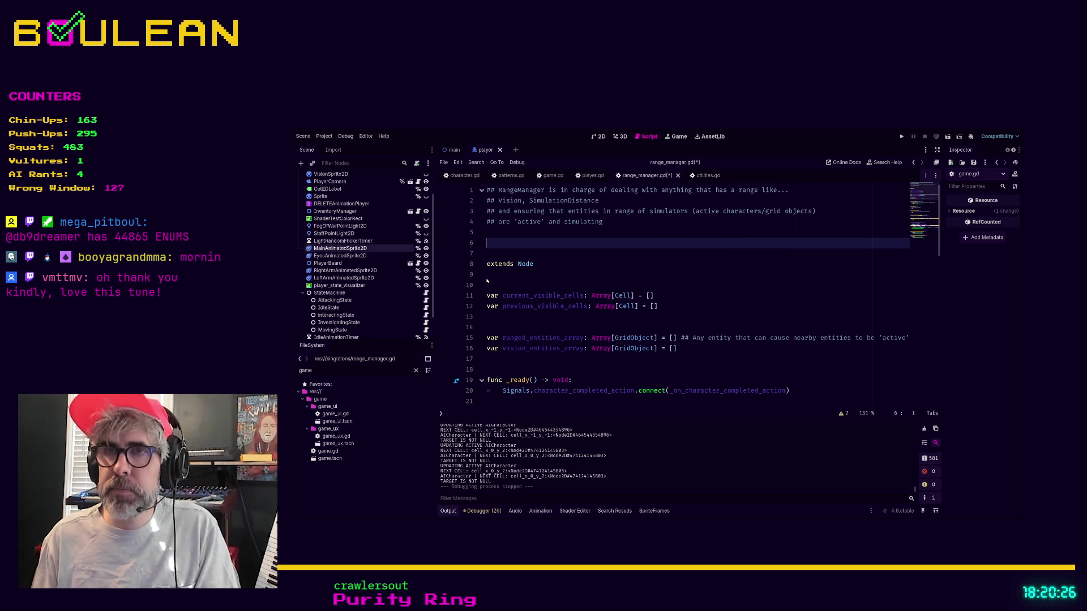
{"action": "key", "text": "ctrl+z"}
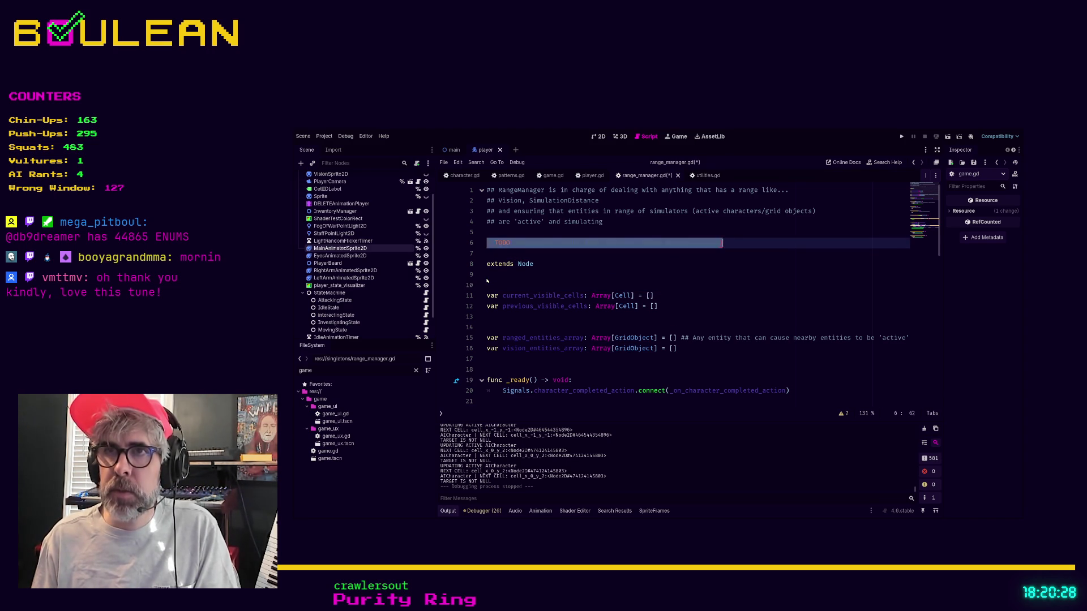
Delete the extra blank line below extends Node
{"action": "key", "text": "Down"}
{"action": "key", "text": "Down"}
{"action": "key", "text": "Down"}
{"action": "key", "text": "Delete"}
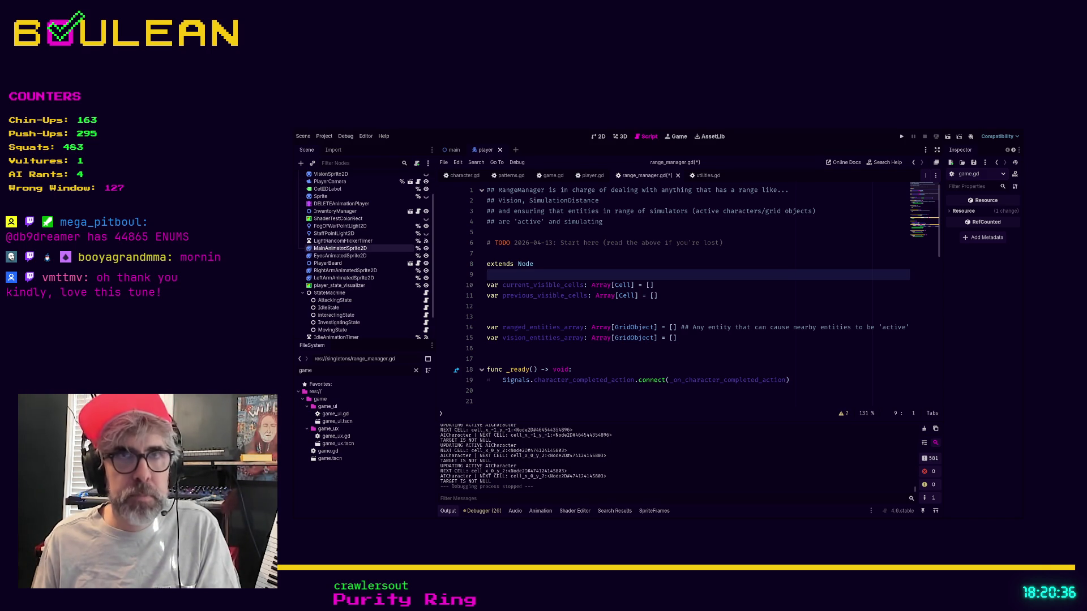
{"action": "left_click", "coordinate": [576, 315]}
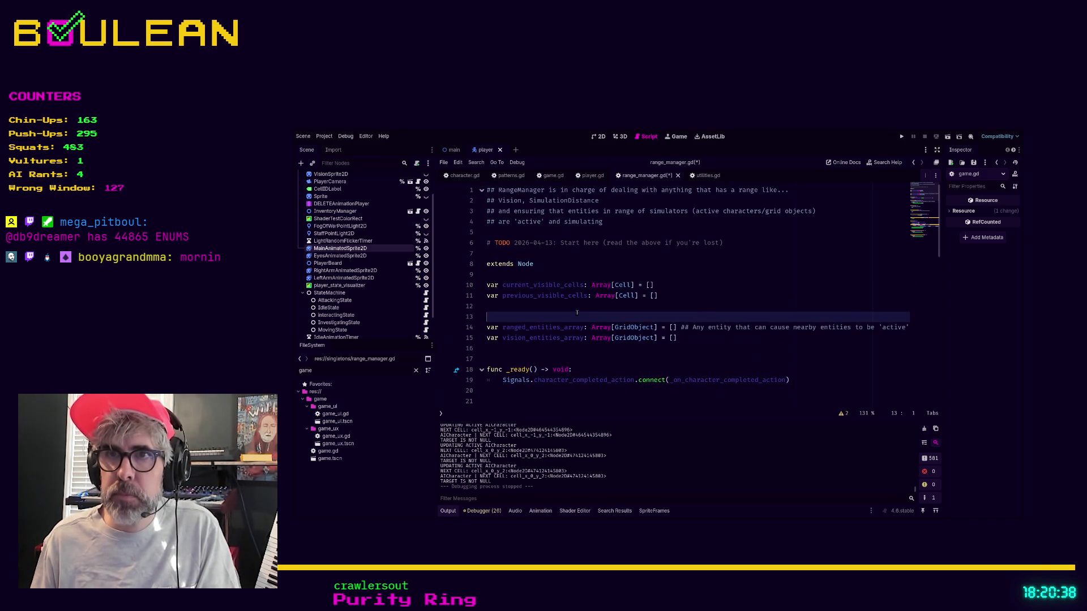
{"action": "scroll", "coordinate": [576, 313], "scroll_direction": "down", "scroll_amount": 8}
{"action": "scroll", "coordinate": [576, 313], "scroll_direction": "down", "scroll_amount": 7}
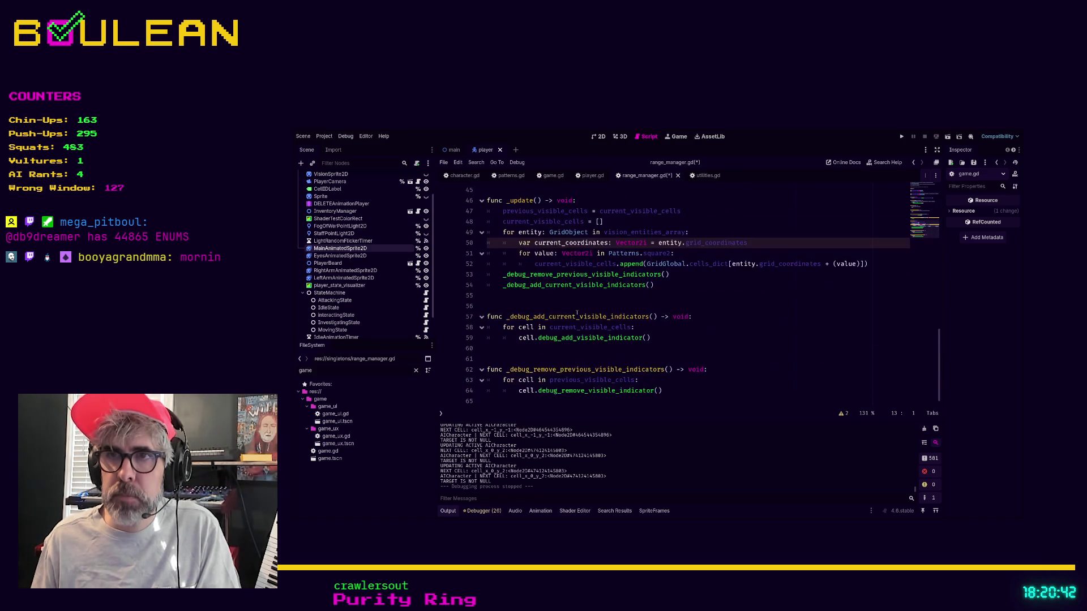
Save range_manager.gd and test-run the game with F5
{"action": "left_click", "coordinate": [534, 357]}
{"action": "key", "text": "ctrl+s"}
{"action": "key", "text": "F5"}
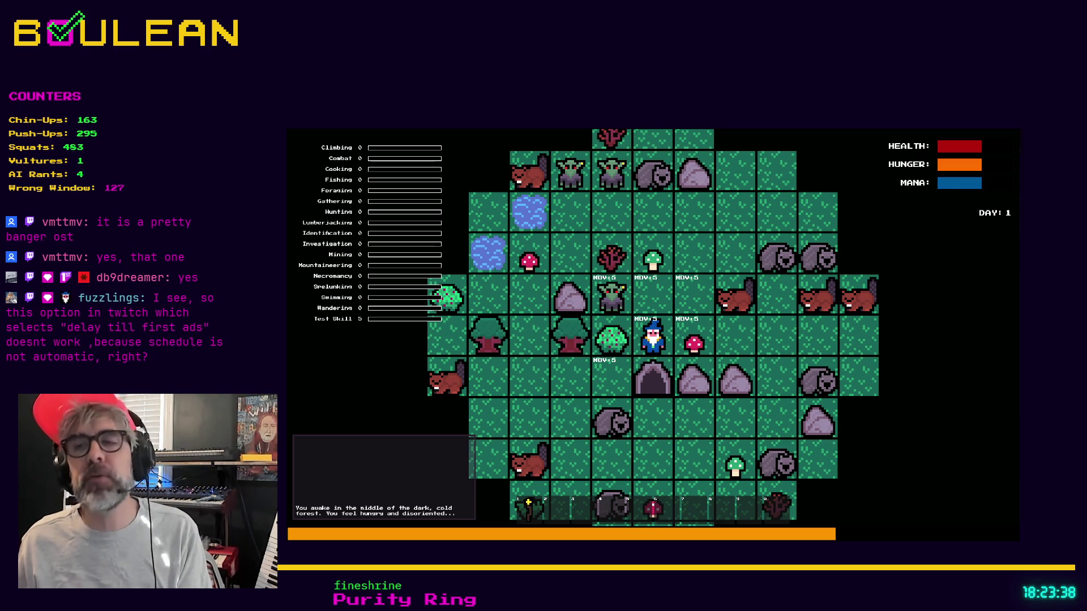
Switch to the Discord chat in Brave and open a new tab
{"action": "key", "text": "alt+Tab"}
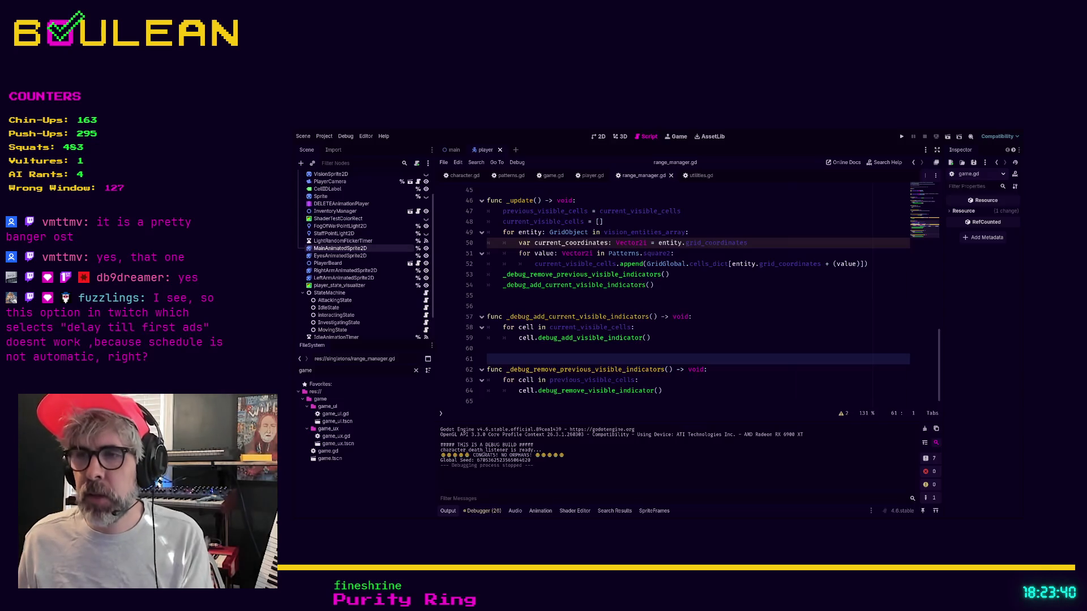
{"action": "key", "text": "alt+Tab"}
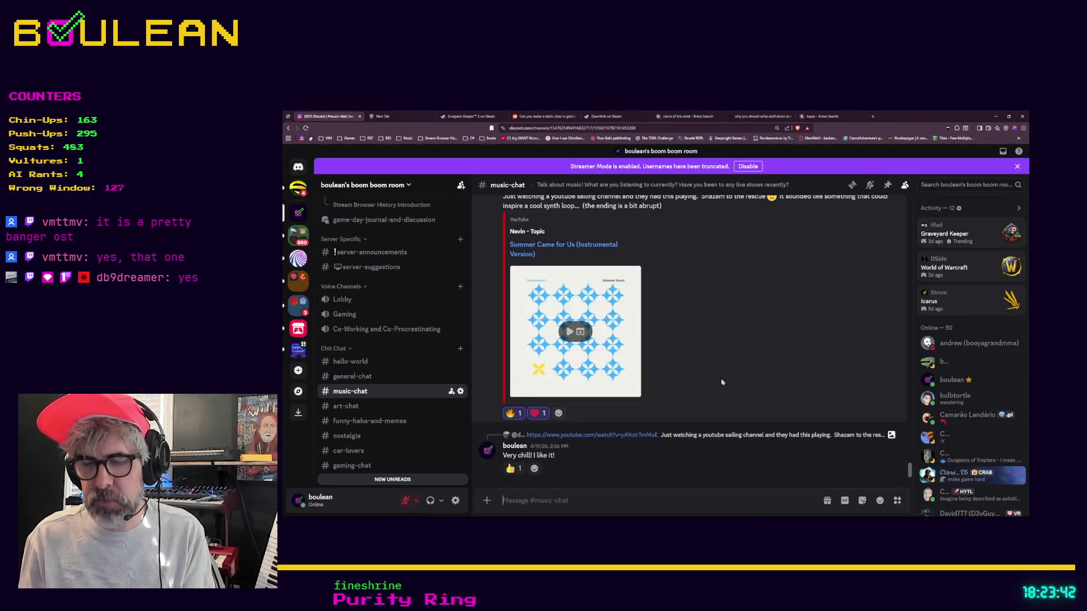
{"action": "key", "text": "ctrl+t"}
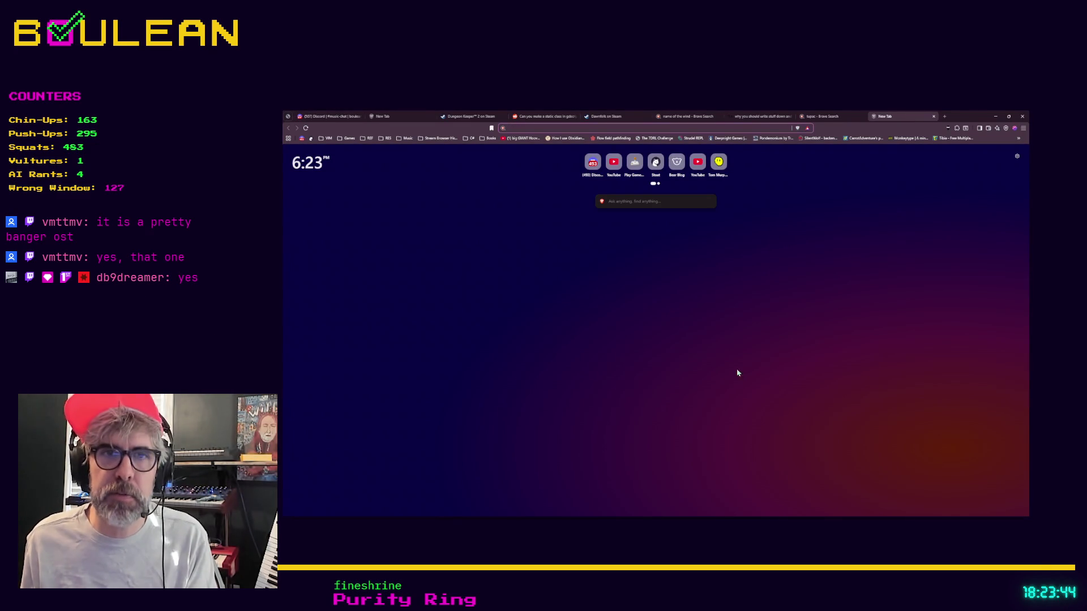
{"action": "key", "text": "alt+Tab"}
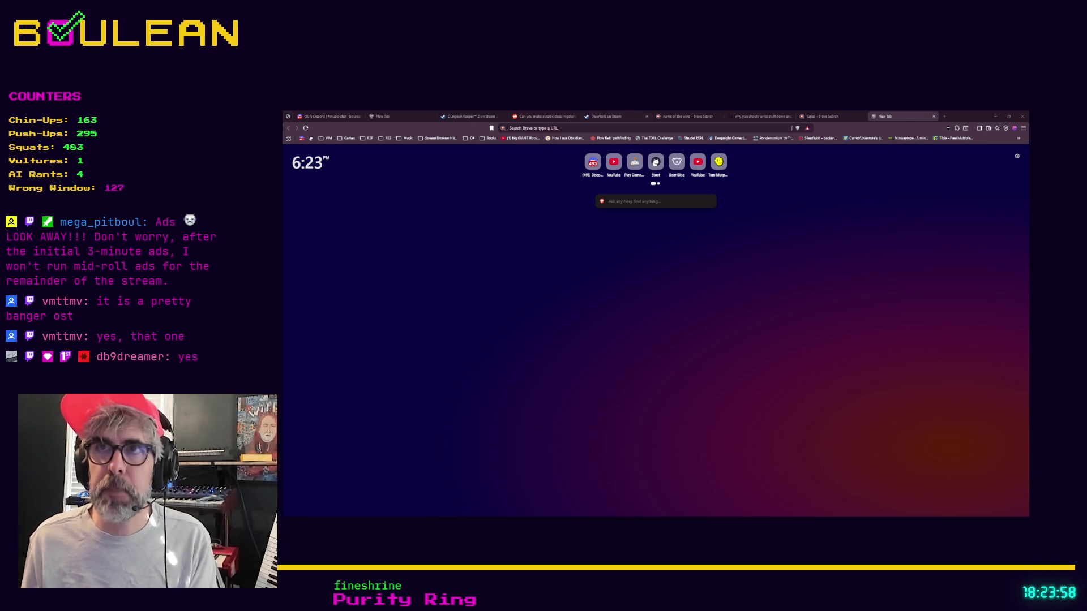
{"action": "left_click", "coordinate": [589, 127]}
Load boulean.net/ads.png and view the Twitch Ads Manager image full screen
{"action": "type", "text": "boulean.net/ads.png"}
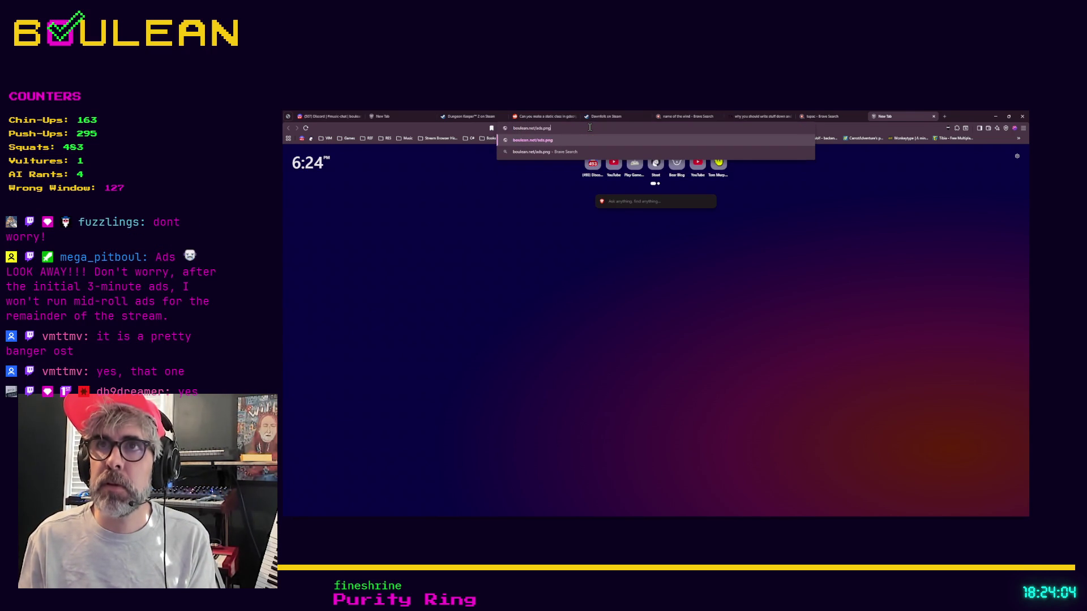
{"action": "key", "text": "Return"}
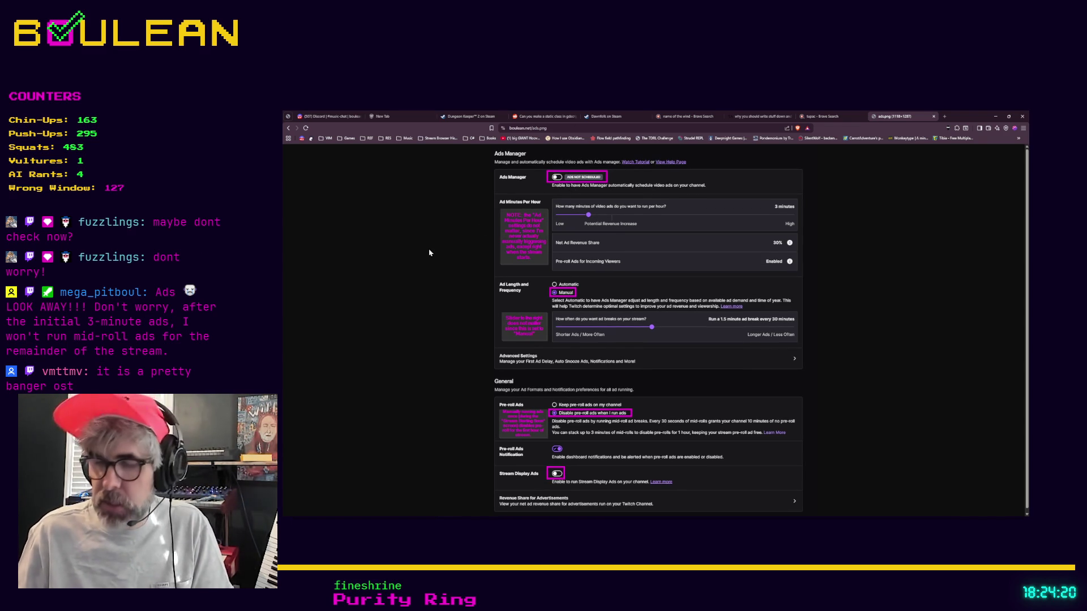
{"action": "key", "text": "F11"}
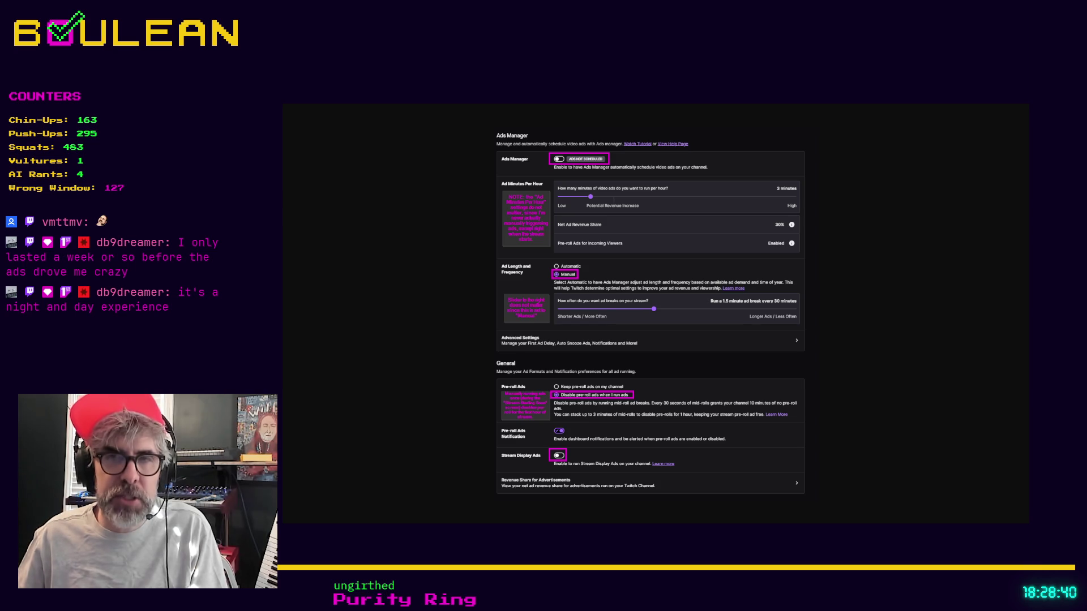
Exit full screen and minimize Brave to bring Godot back
{"action": "key", "text": "F11"}
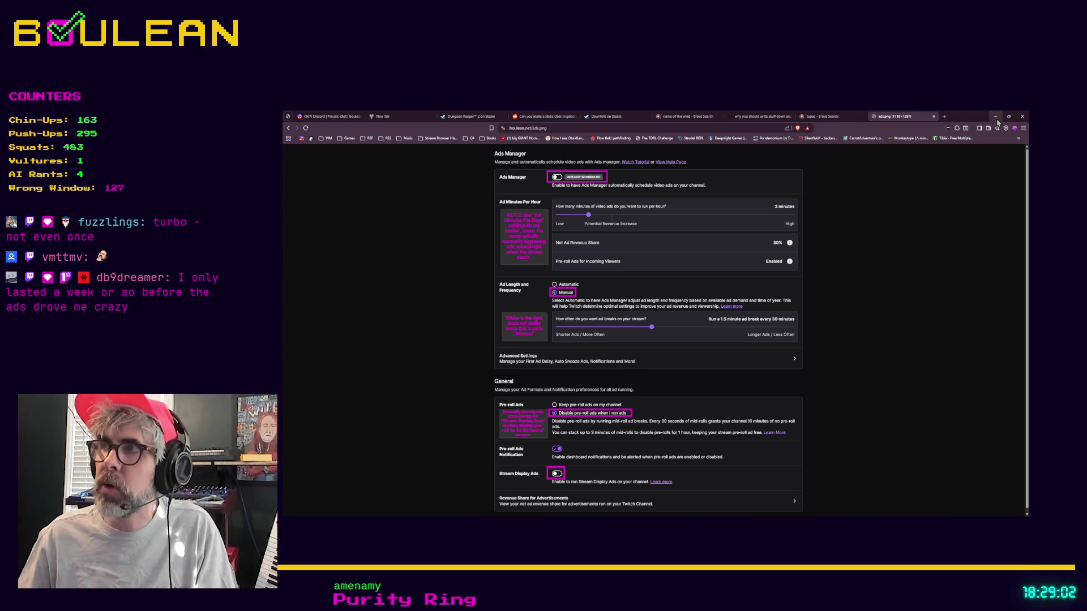
{"action": "left_click", "coordinate": [997, 121]}
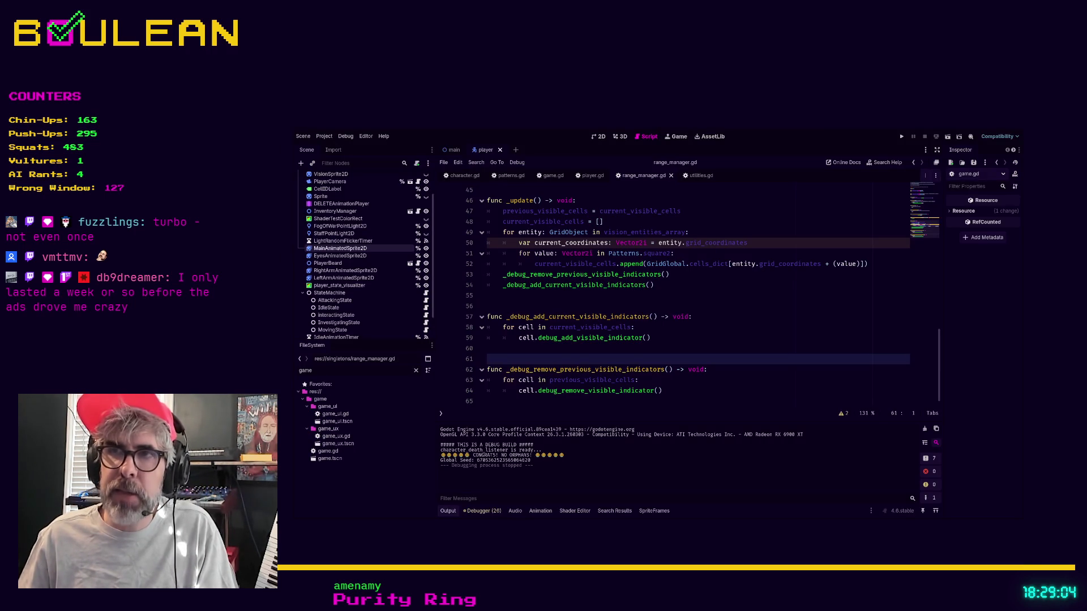
Place the caret on lines 60 and 65 near _update and the debug indicator functions
{"action": "left_click", "coordinate": [682, 344]}
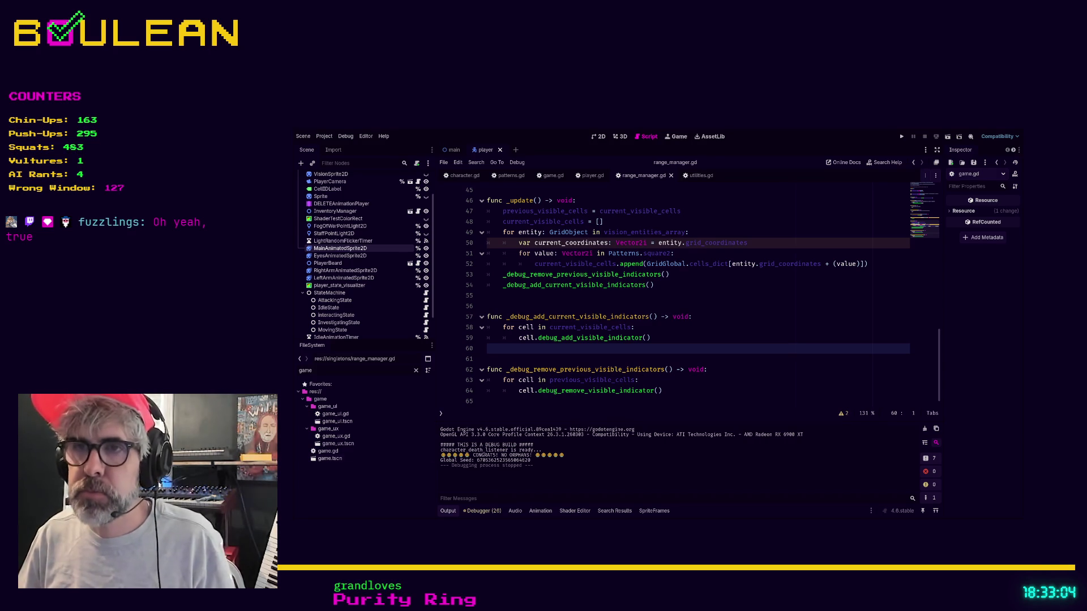
{"action": "left_click", "coordinate": [539, 402]}
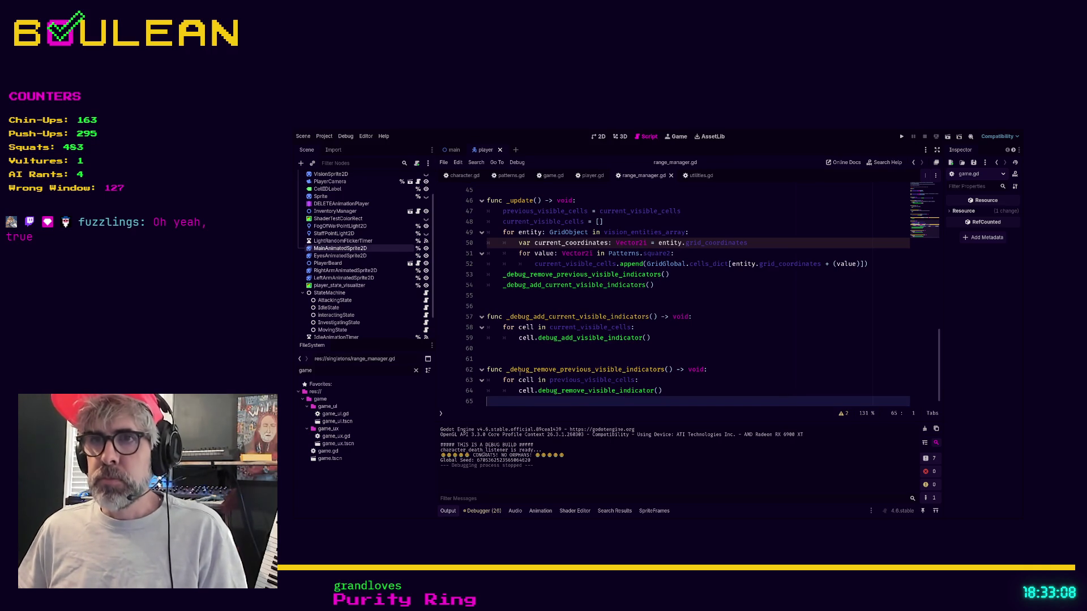
Delete _activate_simulation and the extra blank line above _add_to_vision_entities_array
{"action": "scroll", "coordinate": [519, 370], "scroll_direction": "up", "scroll_amount": 6}
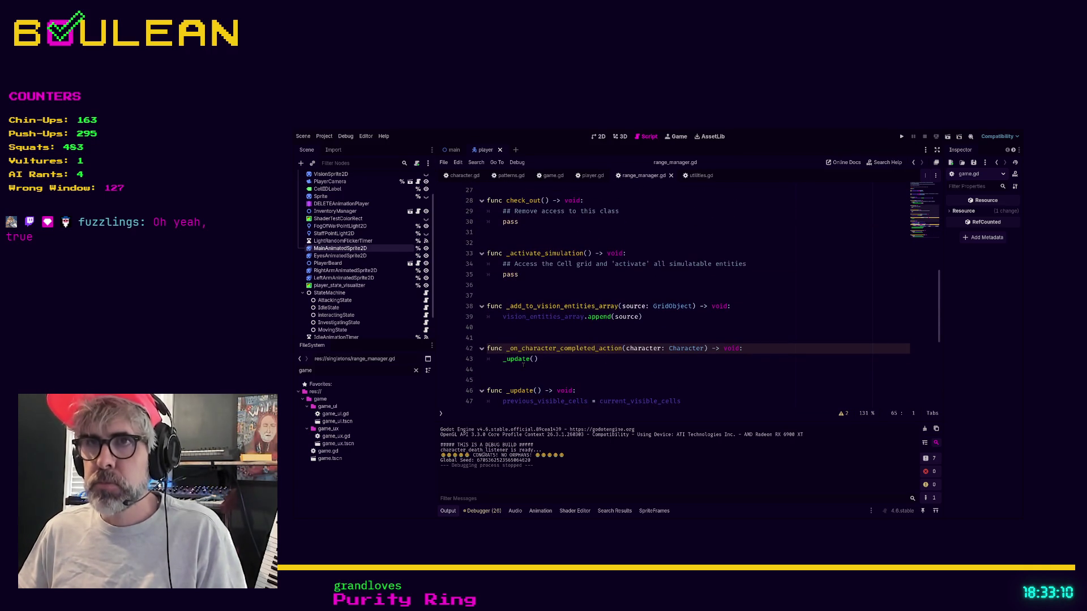
{"action": "left_click_drag", "start_coordinate": [521, 282], "coordinate": [483, 255]}
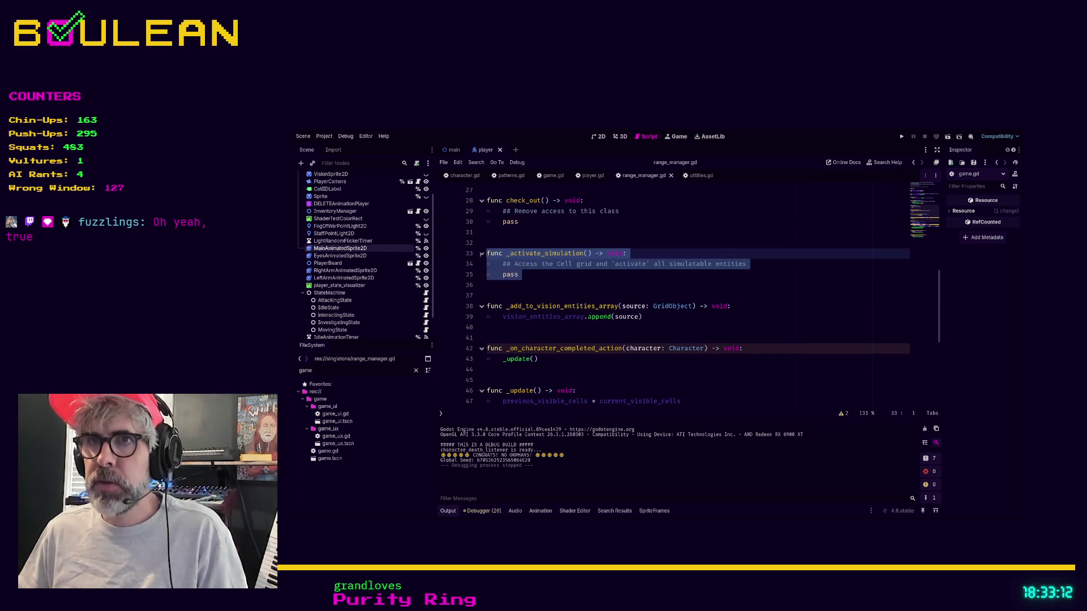
{"action": "key", "text": "BackSpace"}
{"action": "key", "text": "BackSpace"}
{"action": "key", "text": "BackSpace"}
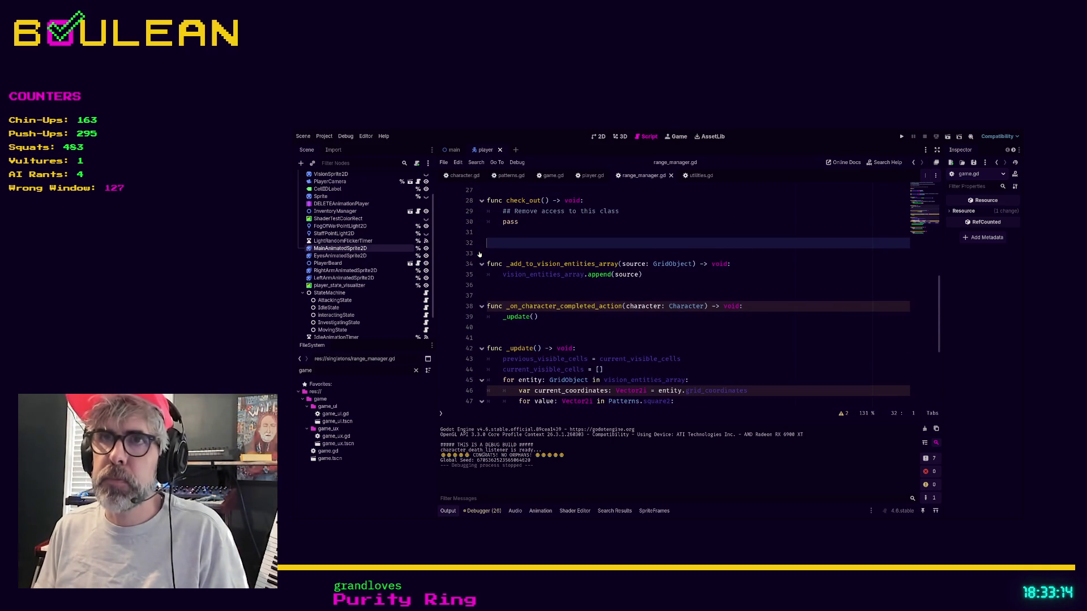
{"action": "scroll", "coordinate": [480, 254], "scroll_direction": "up", "scroll_amount": 4}
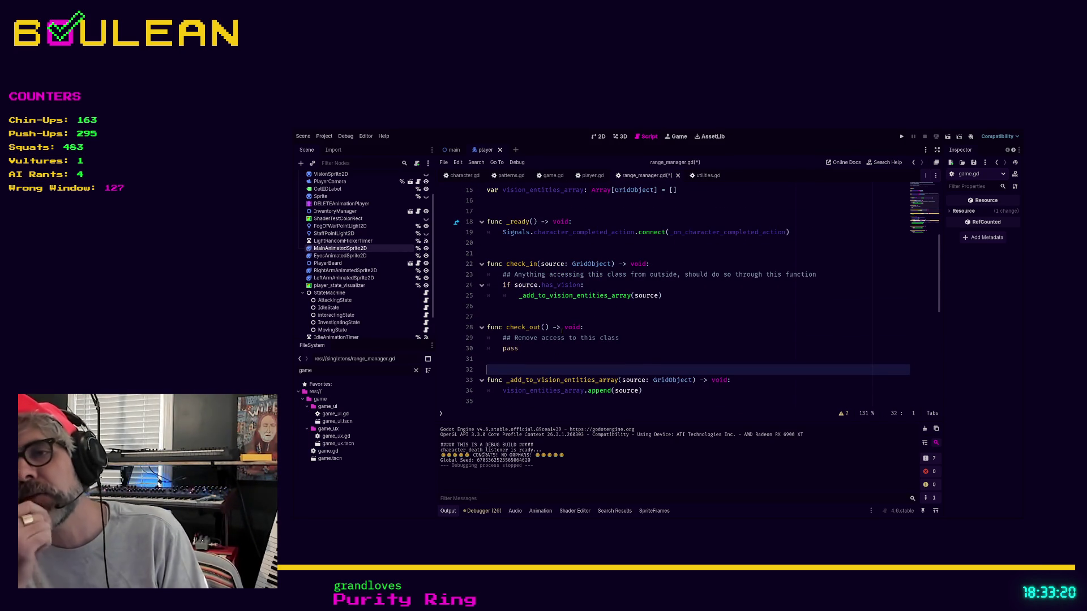
{"action": "key", "text": "BackSpace"}
{"action": "key", "text": "Up"}
{"action": "key", "text": "Up"}
{"action": "key", "text": "Up"}
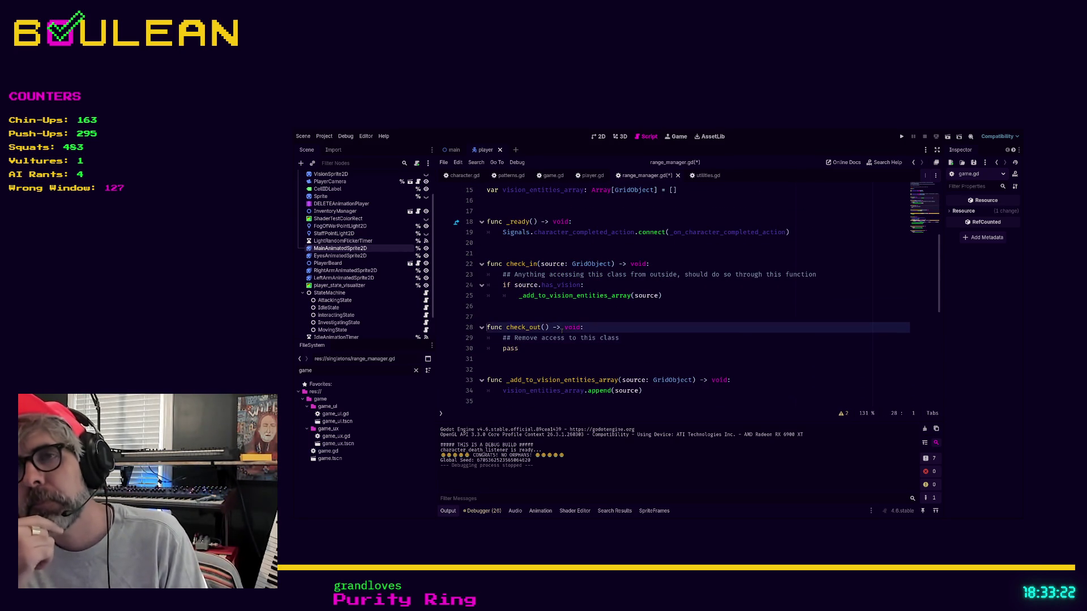
{"action": "key", "text": "Up"}
{"action": "key", "text": "Up"}
{"action": "key", "text": "Up"}
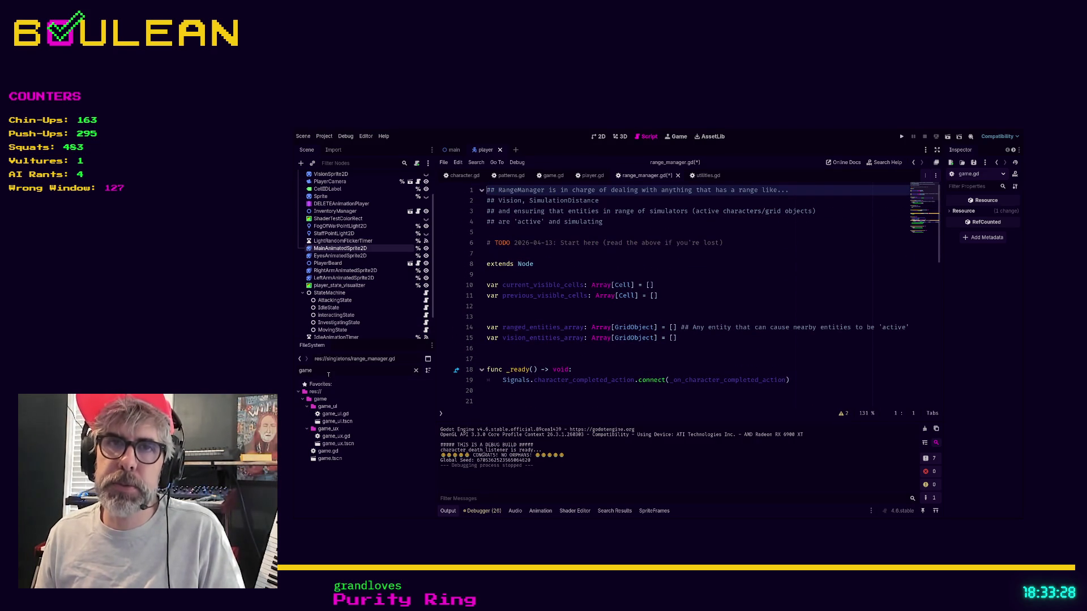
{"action": "key", "text": "ctrl+a"}
Filter FileSystem by 'component', select the components folder, and save range_manager.gd
{"action": "type", "text": "compo"}
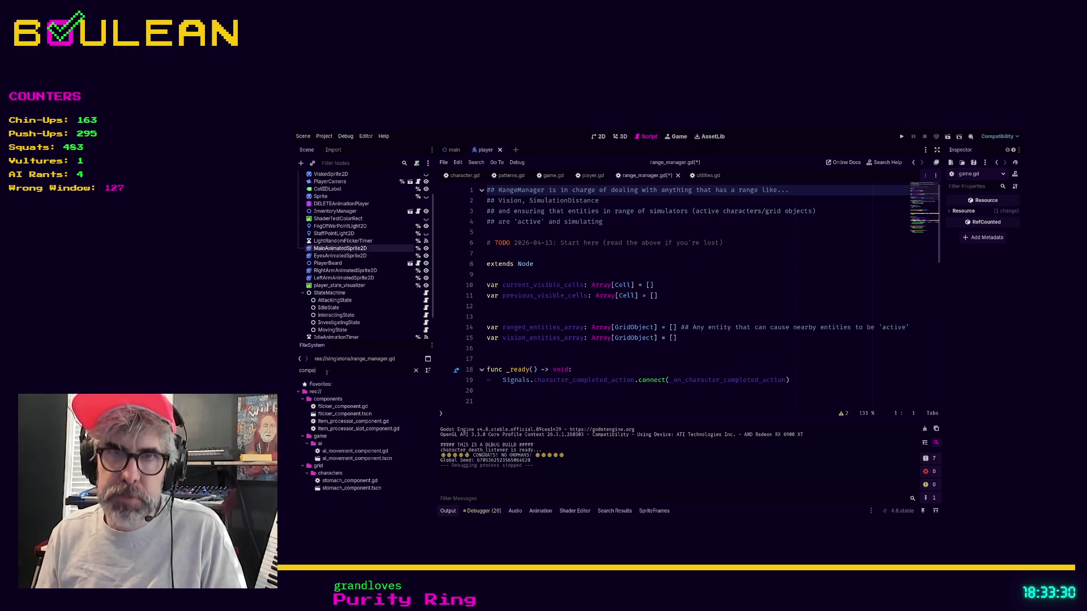
{"action": "type", "text": "nent"}
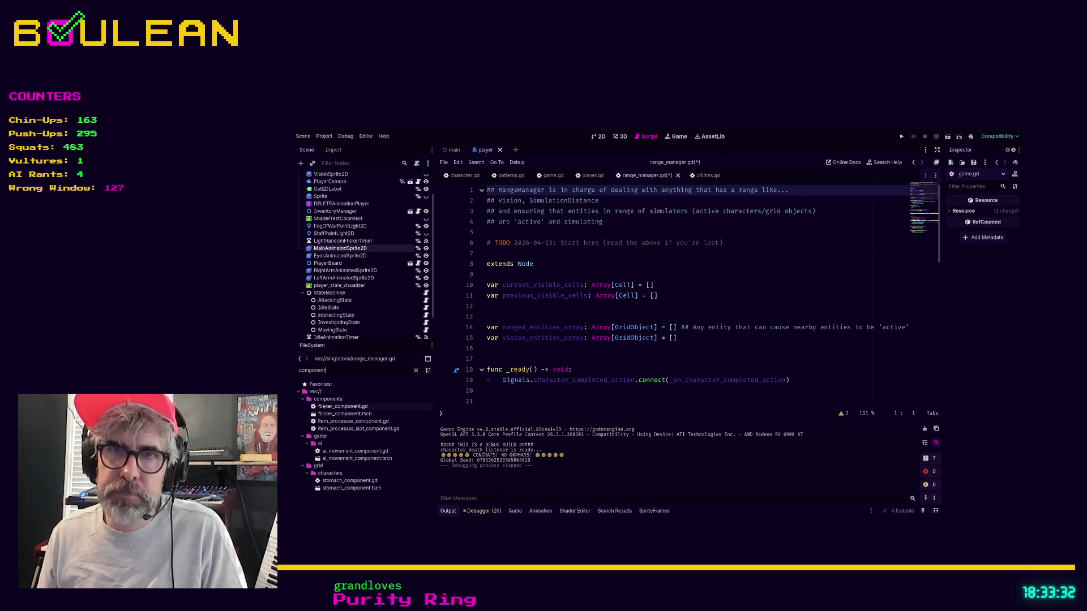
{"action": "left_click", "coordinate": [323, 400]}
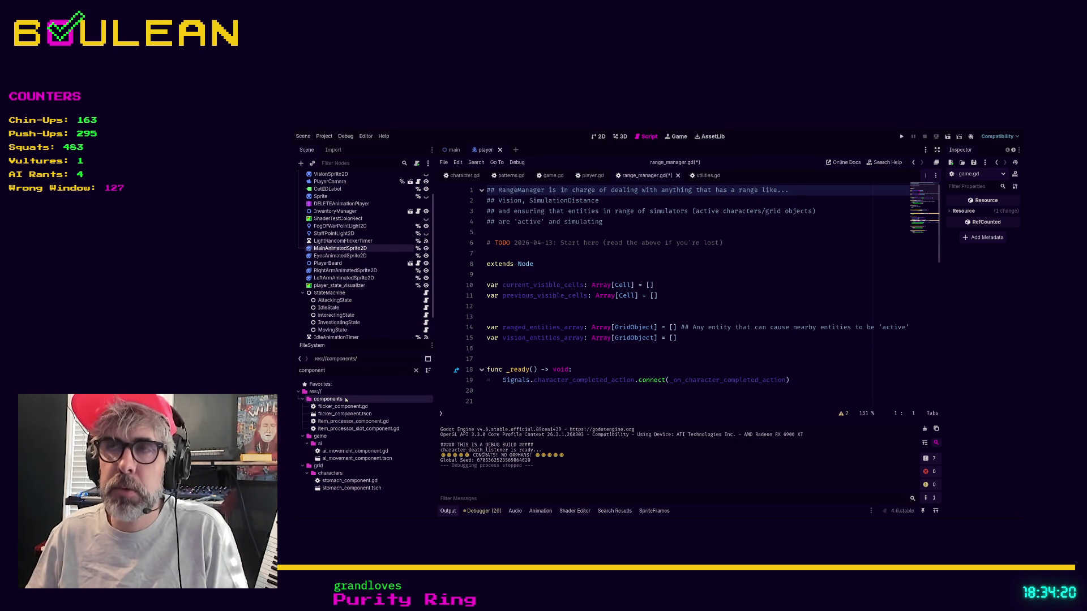
{"action": "left_click", "coordinate": [539, 349]}
{"action": "key", "text": "ctrl+s"}
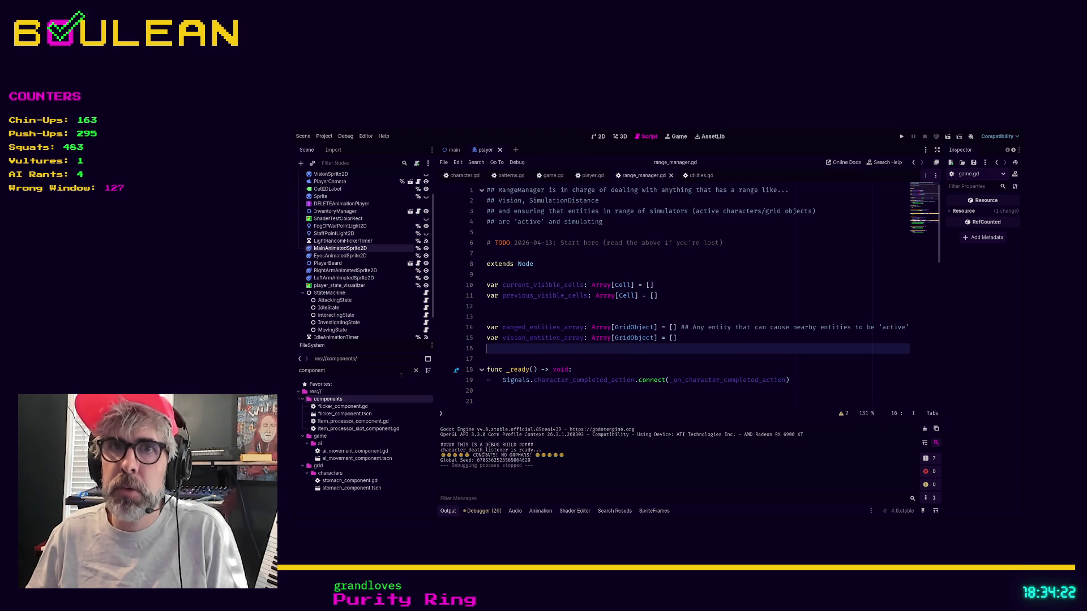